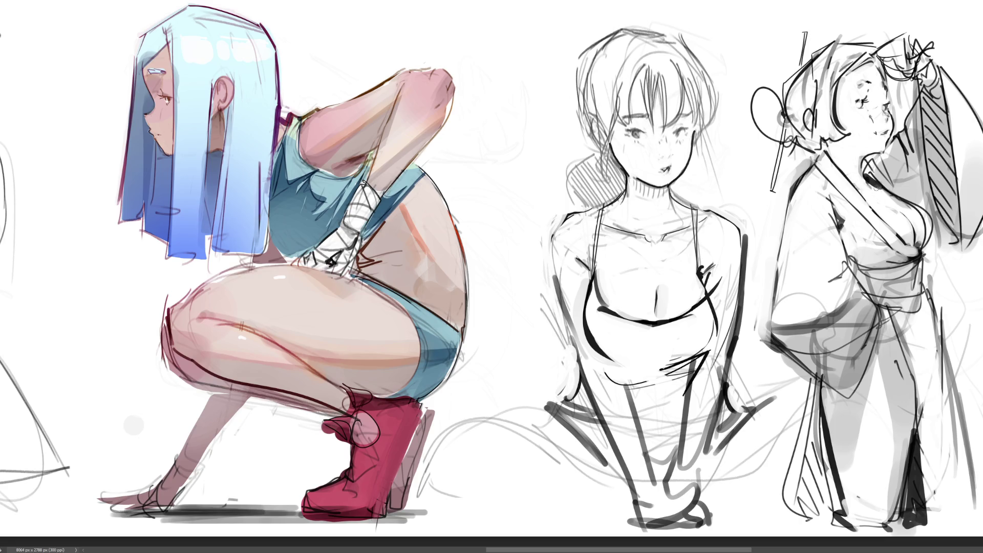
# - Paint a darker stroke over the kimono girl's neckline shading
pyautogui.moveTo(867, 176); pyautogui.dragTo(862, 188)
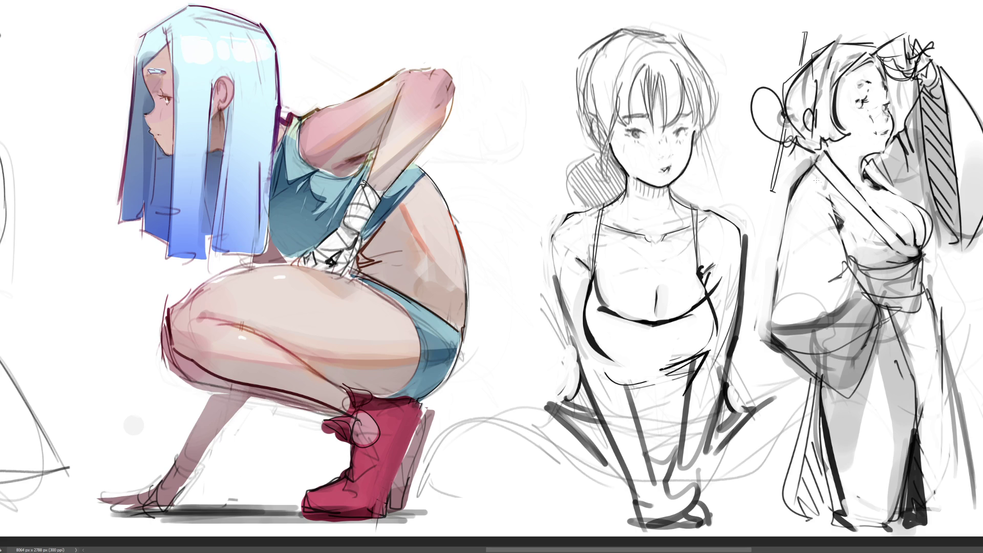
# - Retry the shading below the kimono collar and draw a line along the kimono's left edge
pyautogui.moveTo(829, 198); pyautogui.dragTo(839, 226)
pyautogui.hotkey('ctrl', 'z')
pyautogui.moveTo(805, 189)
pyautogui.mouseDown()
pyautogui.moveTo(791, 276)
pyautogui.moveTo(798, 321)
pyautogui.mouseUp()
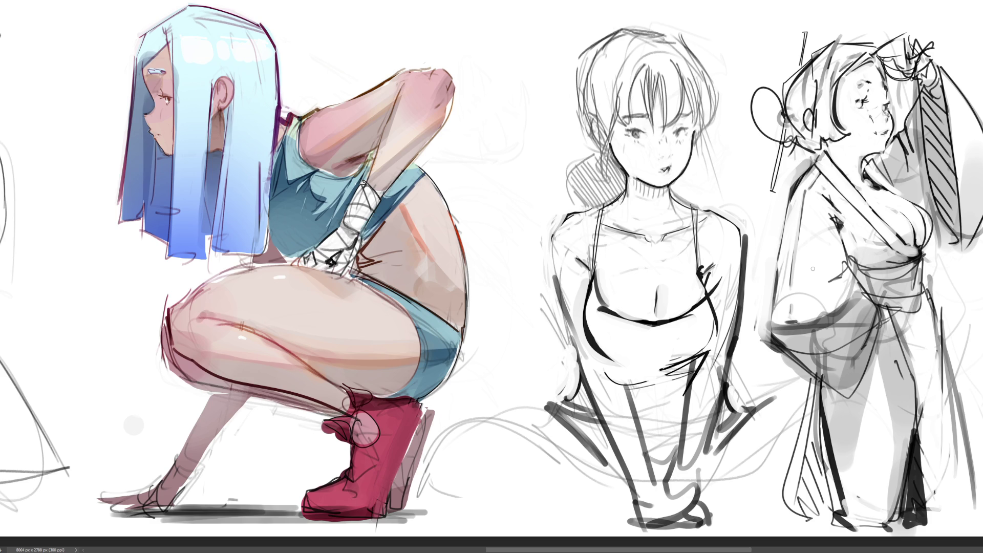
# - Ink a line under the tank-top girl's chest and erase stray sketch lines around her neckline
pyautogui.moveTo(602, 358); pyautogui.dragTo(643, 369)
pyautogui.moveTo(658, 302)
pyautogui.mouseDown()
pyautogui.moveTo(656, 313)
pyautogui.moveTo(661, 288)
pyautogui.moveTo(654, 310)
pyautogui.mouseUp()
pyautogui.moveTo(623, 273); pyautogui.dragTo(639, 268)
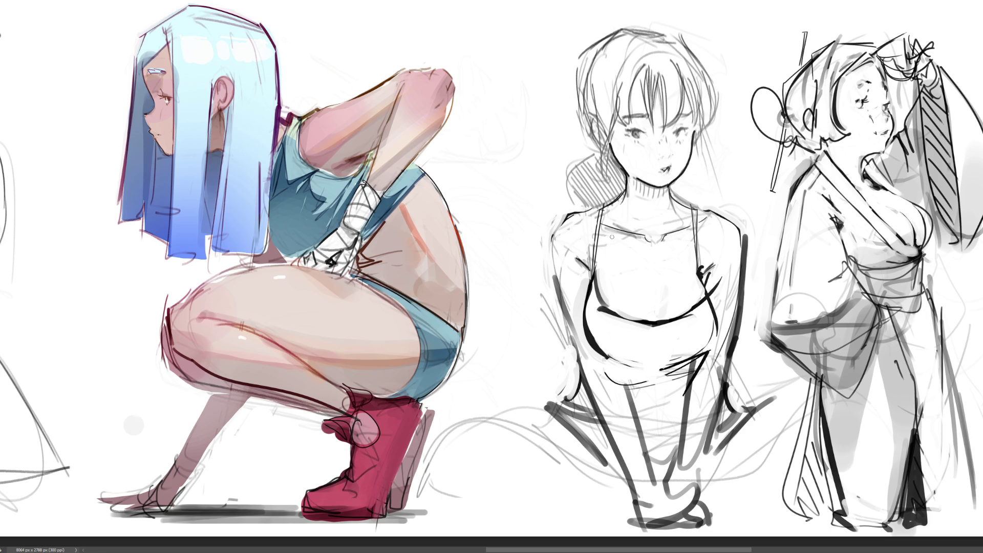
pyautogui.moveTo(666, 221)
pyautogui.mouseDown()
pyautogui.moveTo(685, 213)
pyautogui.moveTo(650, 230)
pyautogui.mouseUp()
pyautogui.press(']')
pyautogui.press(']')
# - Shade the tank-top girl's neck, collarbone, shoulders and left arm in grey with a larger brush
pyautogui.moveTo(634, 188); pyautogui.dragTo(675, 189)
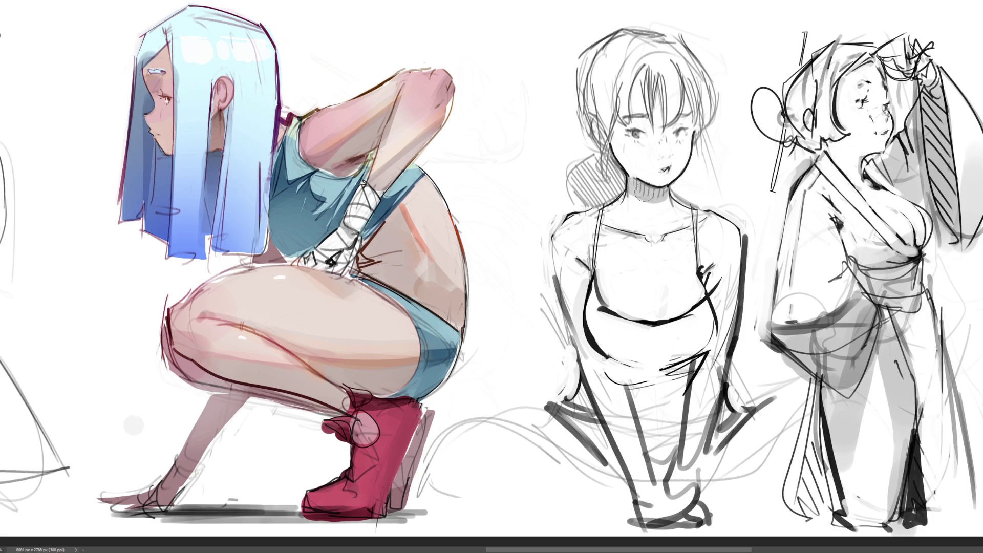
pyautogui.moveTo(635, 191)
pyautogui.mouseDown()
pyautogui.moveTo(612, 220)
pyautogui.moveTo(668, 223)
pyautogui.moveTo(676, 205)
pyautogui.moveTo(667, 212)
pyautogui.moveTo(640, 190)
pyautogui.mouseUp()
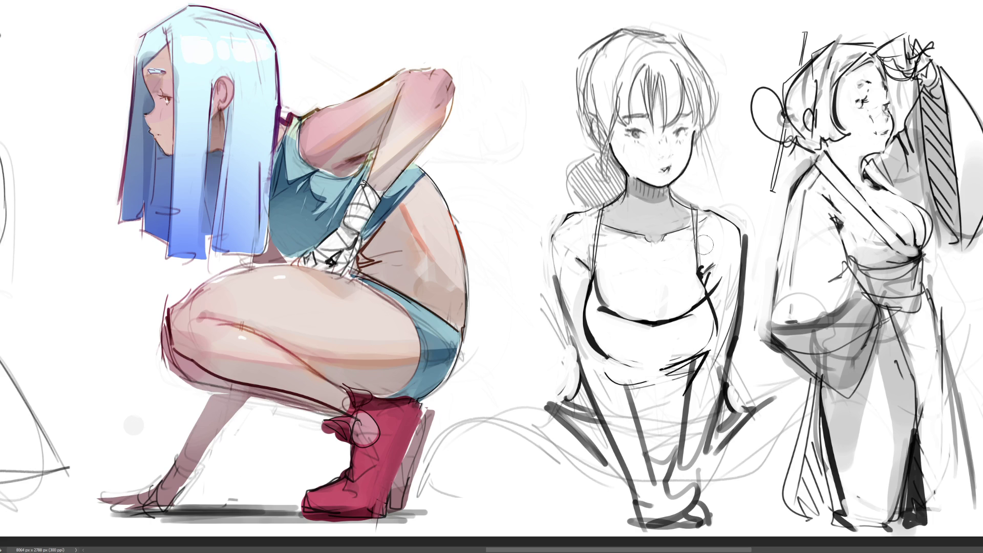
pyautogui.moveTo(709, 233); pyautogui.dragTo(716, 284)
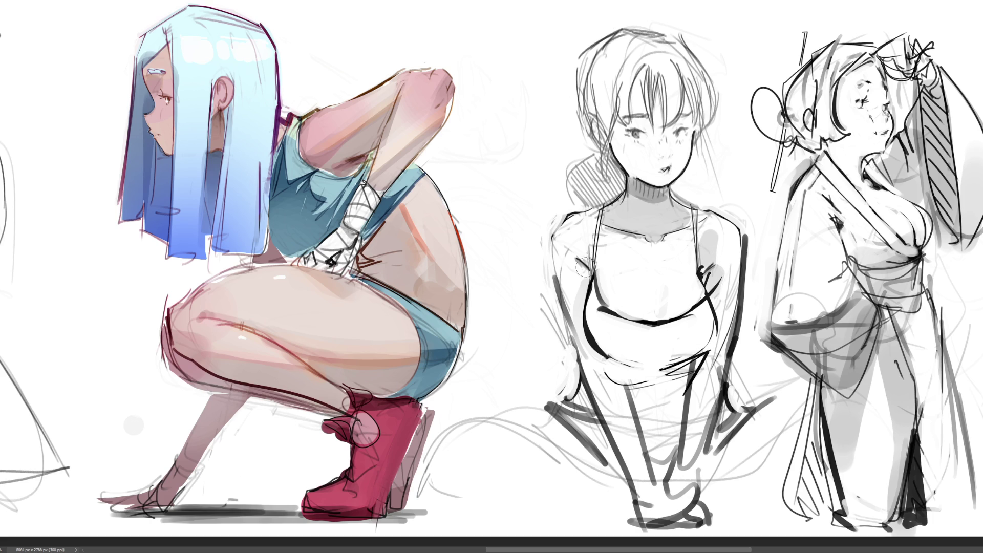
pyautogui.moveTo(585, 266)
pyautogui.mouseDown()
pyautogui.moveTo(581, 292)
pyautogui.moveTo(574, 287)
pyautogui.mouseUp()
pyautogui.moveTo(586, 228)
pyautogui.mouseDown()
pyautogui.moveTo(587, 248)
pyautogui.moveTo(591, 237)
pyautogui.mouseUp()
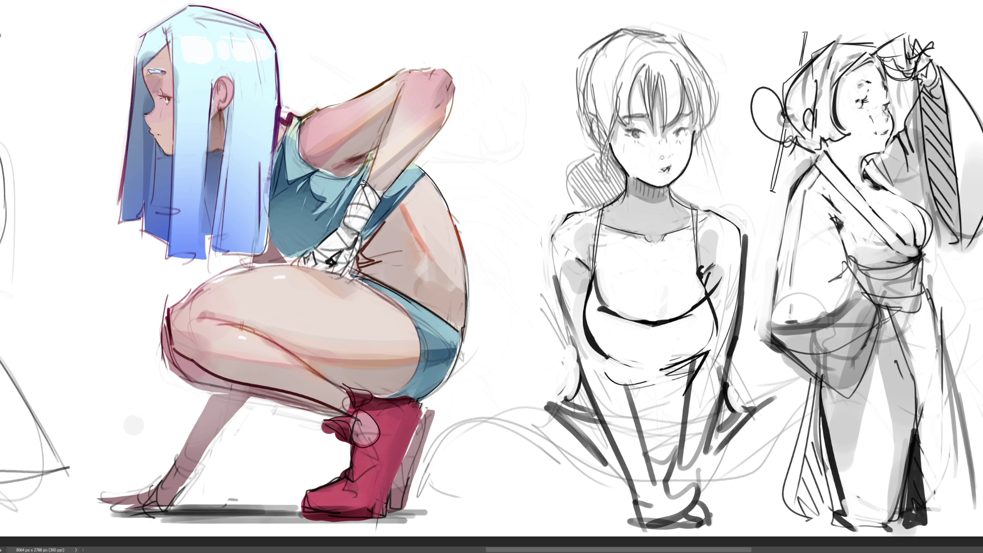
# - Shade her nose and cheek, then add dark strokes along the face contour and hair edges
pyautogui.moveTo(669, 155); pyautogui.dragTo(666, 159)
pyautogui.moveTo(696, 141); pyautogui.dragTo(700, 127)
pyautogui.moveTo(596, 131); pyautogui.dragTo(598, 142)
pyautogui.moveTo(588, 51)
pyautogui.mouseDown()
pyautogui.moveTo(620, 27)
pyautogui.moveTo(575, 117)
pyautogui.mouseUp()
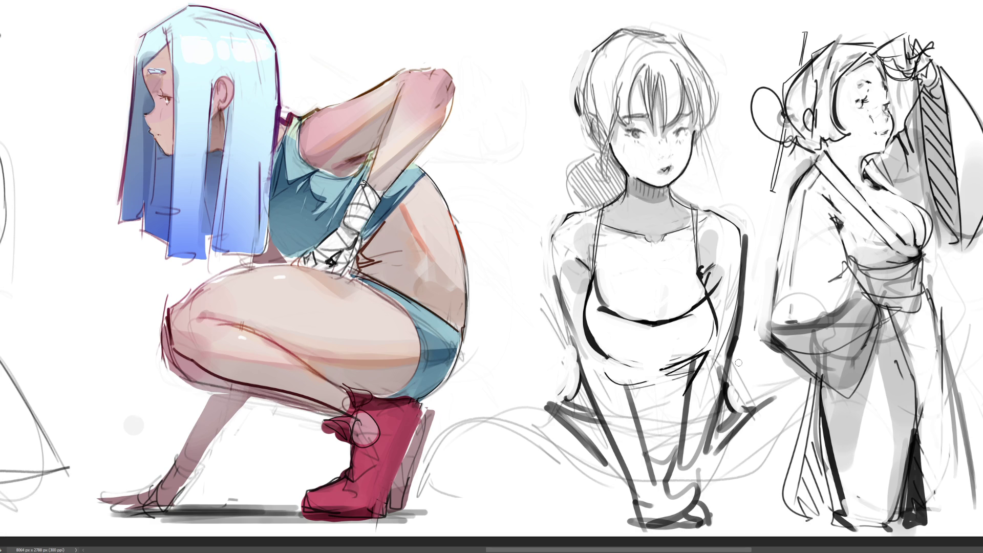
# - Paint a tapered black cleavage stroke fading into grey, with a rounded highlight below
pyautogui.click(661, 308)
pyautogui.moveTo(659, 294); pyautogui.dragTo(661, 282)
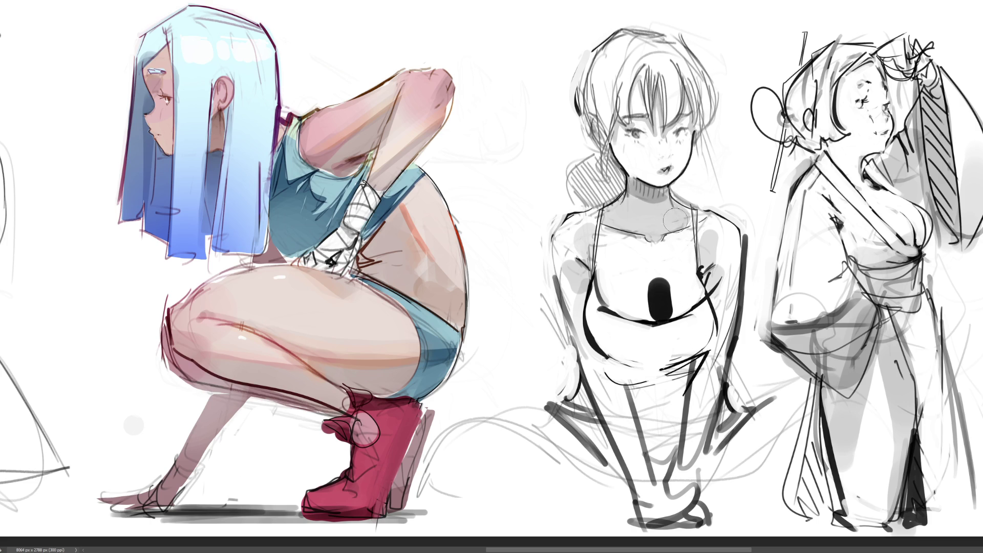
pyautogui.press(']')
pyautogui.press(']')
pyautogui.press(']')
pyautogui.press('[')
pyautogui.press('[')
pyautogui.press('[')
pyautogui.moveTo(670, 274)
pyautogui.mouseDown()
pyautogui.moveTo(675, 309)
pyautogui.moveTo(661, 287)
pyautogui.moveTo(666, 312)
pyautogui.moveTo(656, 287)
pyautogui.moveTo(675, 315)
pyautogui.moveTo(642, 319)
pyautogui.moveTo(654, 342)
pyautogui.mouseUp()
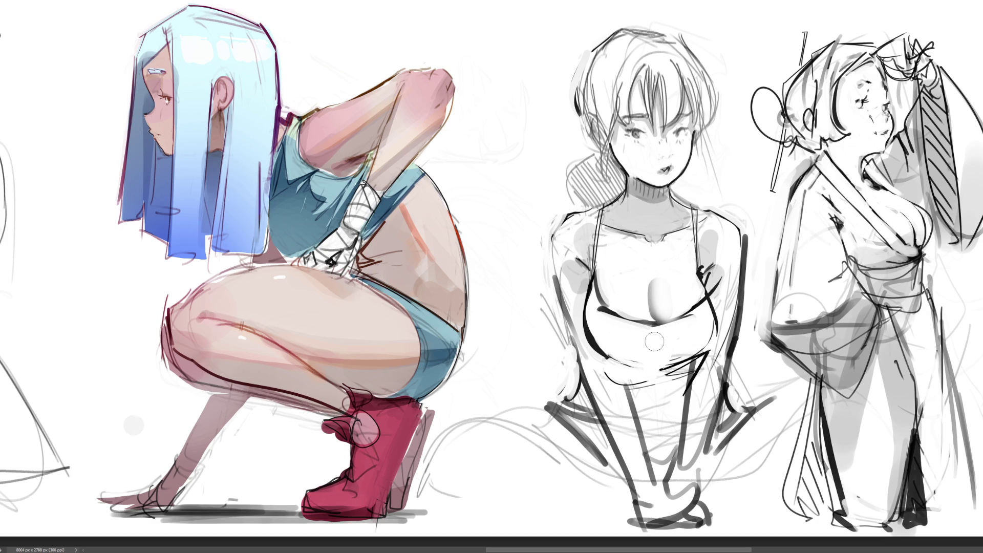
pyautogui.press(']')
pyautogui.moveTo(649, 284)
pyautogui.mouseDown()
pyautogui.moveTo(652, 330)
pyautogui.moveTo(650, 287)
pyautogui.mouseUp()
pyautogui.moveTo(654, 321)
pyautogui.mouseDown()
pyautogui.moveTo(664, 323)
pyautogui.moveTo(652, 322)
pyautogui.moveTo(653, 288)
pyautogui.moveTo(649, 314)
pyautogui.mouseUp()
# - Curve the cleavage highlight and draw torso side lines and soft shading below the chest
pyautogui.moveTo(656, 282); pyautogui.dragTo(654, 322)
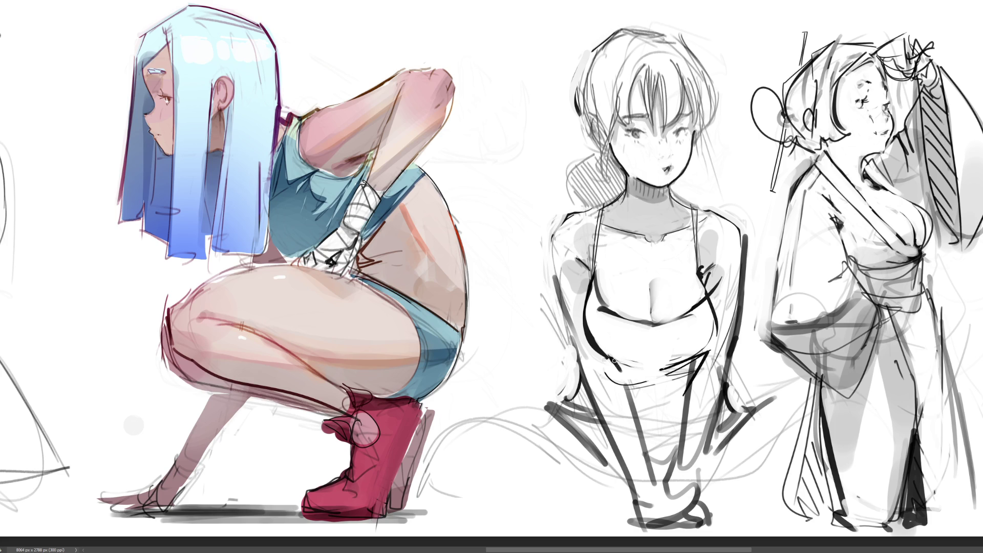
pyautogui.moveTo(612, 361); pyautogui.dragTo(635, 413)
pyautogui.moveTo(694, 358); pyautogui.dragTo(686, 427)
pyautogui.moveTo(603, 361); pyautogui.dragTo(616, 382)
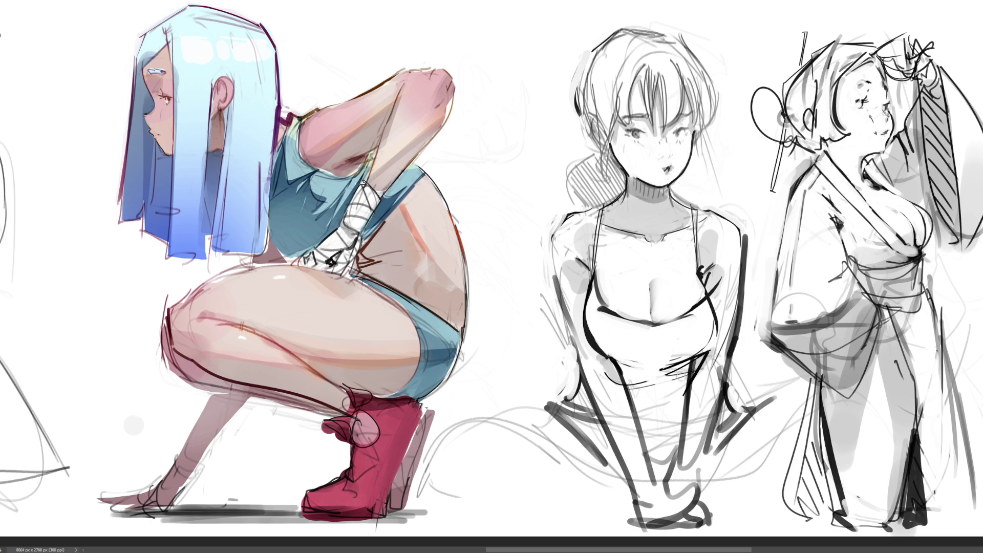
pyautogui.moveTo(629, 385); pyautogui.dragTo(648, 381)
# - Shade across the waist and down both lower legs toward the feet in grey
pyautogui.moveTo(598, 350)
pyautogui.mouseDown()
pyautogui.moveTo(712, 351)
pyautogui.moveTo(648, 379)
pyautogui.moveTo(642, 410)
pyautogui.moveTo(655, 438)
pyautogui.moveTo(681, 392)
pyautogui.moveTo(666, 456)
pyautogui.moveTo(655, 417)
pyautogui.mouseUp()
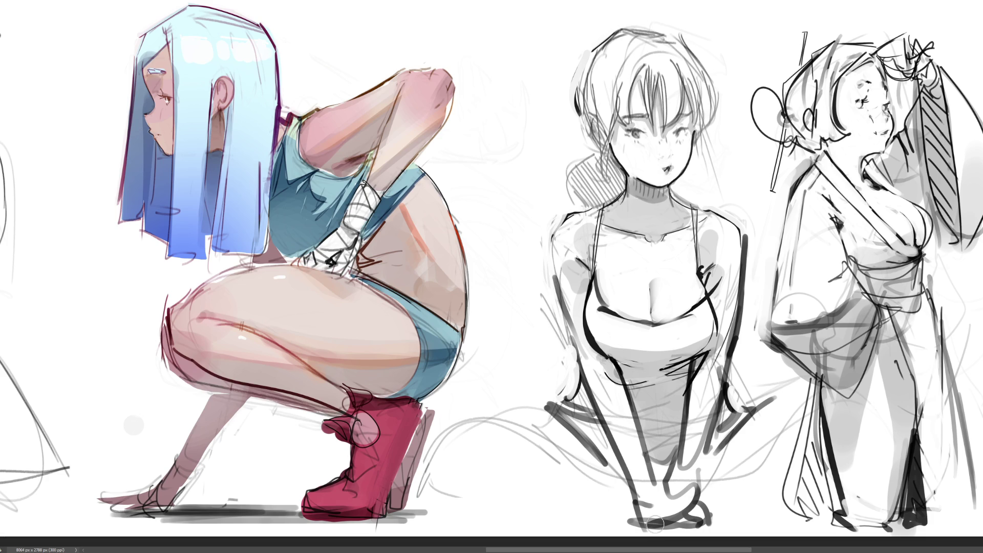
pyautogui.moveTo(576, 388); pyautogui.dragTo(628, 486)
pyautogui.moveTo(716, 426); pyautogui.dragTo(696, 510)
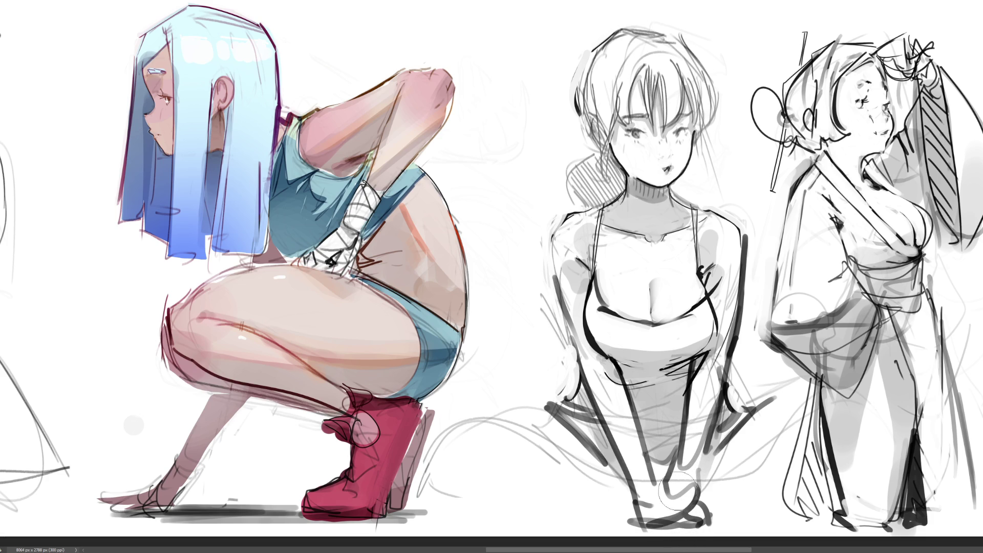
pyautogui.moveTo(683, 484); pyautogui.dragTo(694, 399)
pyautogui.moveTo(630, 395); pyautogui.dragTo(632, 487)
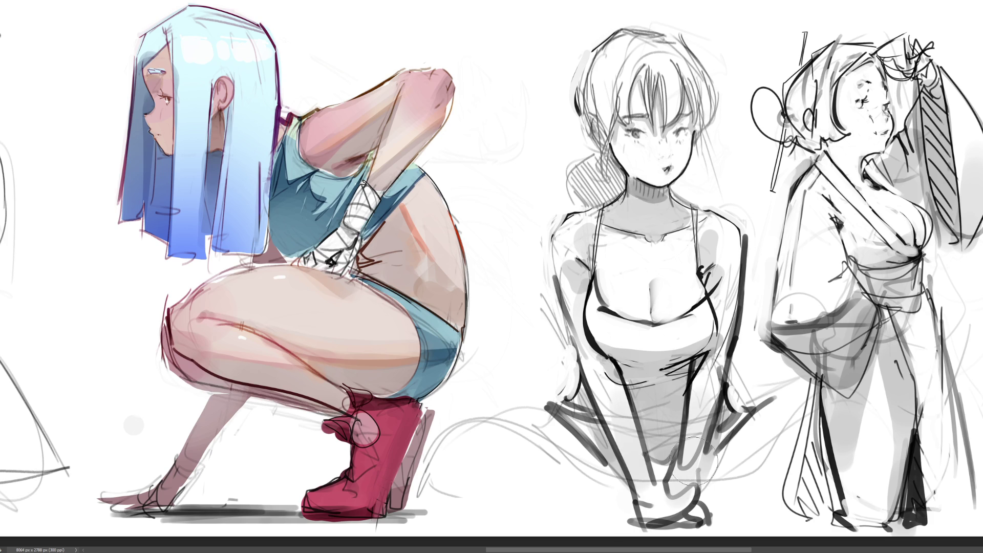
pyautogui.press('[')
pyautogui.press('[')
pyautogui.press('[')
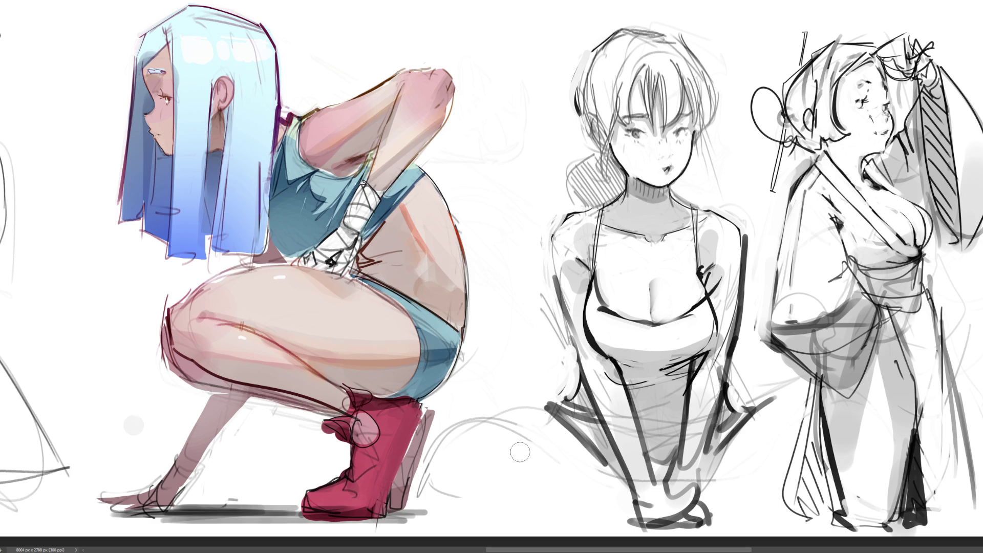
# - Draw a curved leg outline sweeping down-left toward the red boot, thickening its top
pyautogui.moveTo(488, 422)
pyautogui.mouseDown()
pyautogui.moveTo(515, 410)
pyautogui.moveTo(558, 428)
pyautogui.mouseUp()
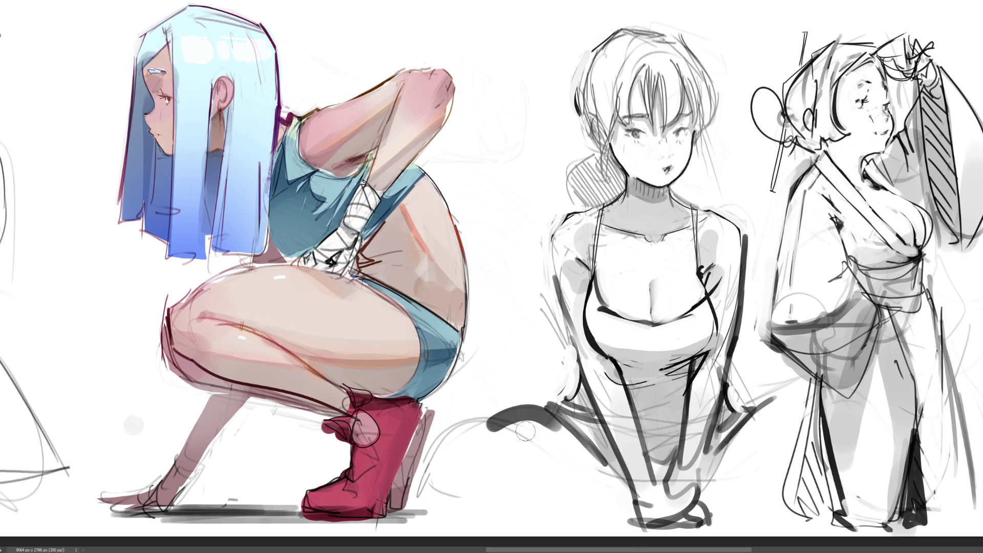
pyautogui.hotkey('ctrl', 'z')
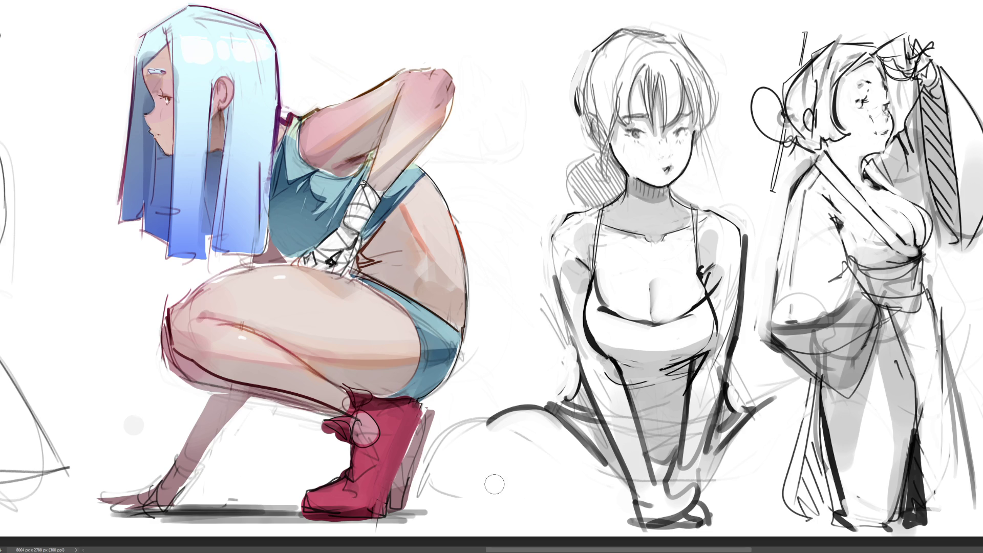
pyautogui.moveTo(490, 415)
pyautogui.mouseDown()
pyautogui.moveTo(450, 439)
pyautogui.moveTo(436, 485)
pyautogui.moveTo(451, 426)
pyautogui.moveTo(492, 433)
pyautogui.moveTo(445, 454)
pyautogui.moveTo(492, 430)
pyautogui.moveTo(449, 453)
pyautogui.mouseUp()
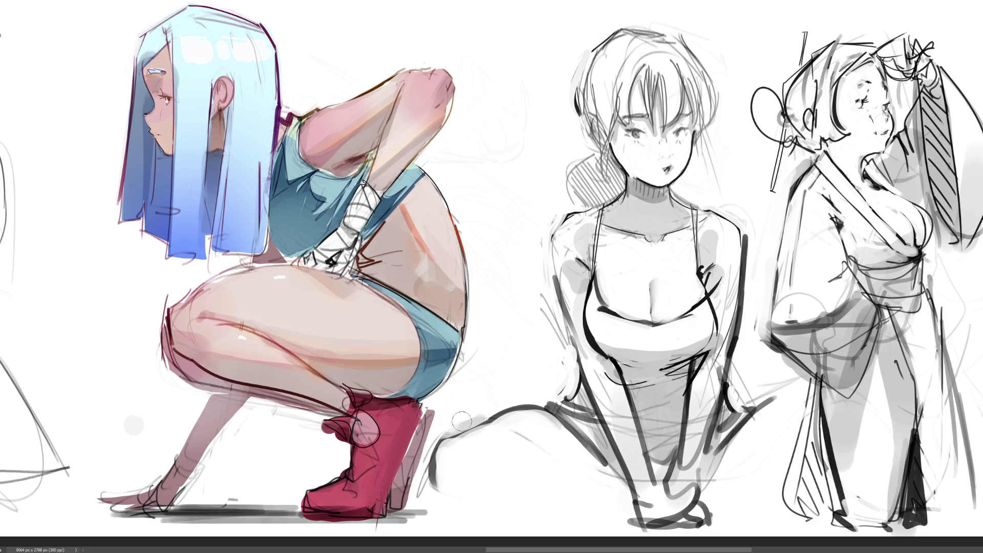
pyautogui.moveTo(484, 413)
pyautogui.mouseDown()
pyautogui.moveTo(448, 435)
pyautogui.moveTo(488, 409)
pyautogui.mouseUp()
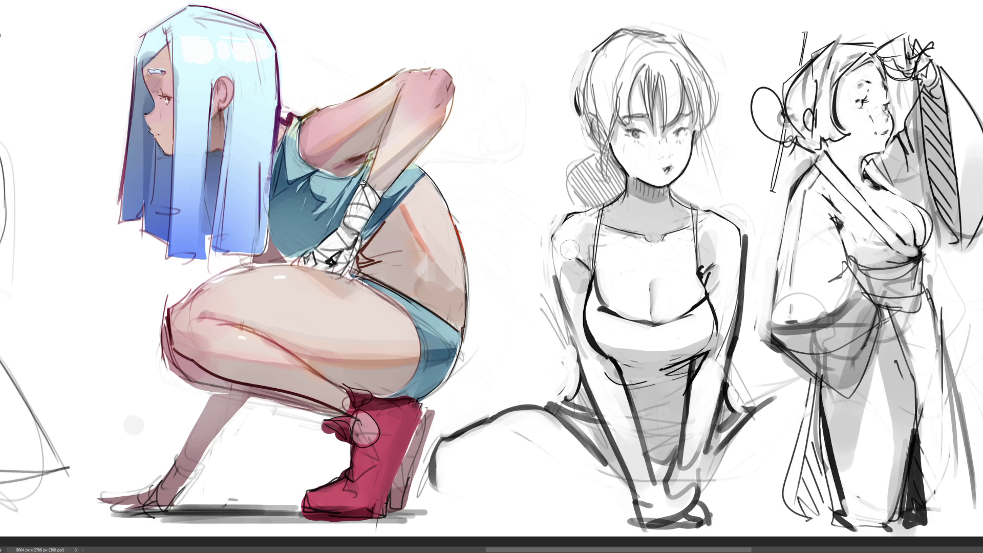
# - Ink the right edge of the middle girl's hair
pyautogui.moveTo(564, 341); pyautogui.dragTo(556, 276)
pyautogui.hotkey('ctrl', 'z')
pyautogui.hotkey('ctrl', 'z')
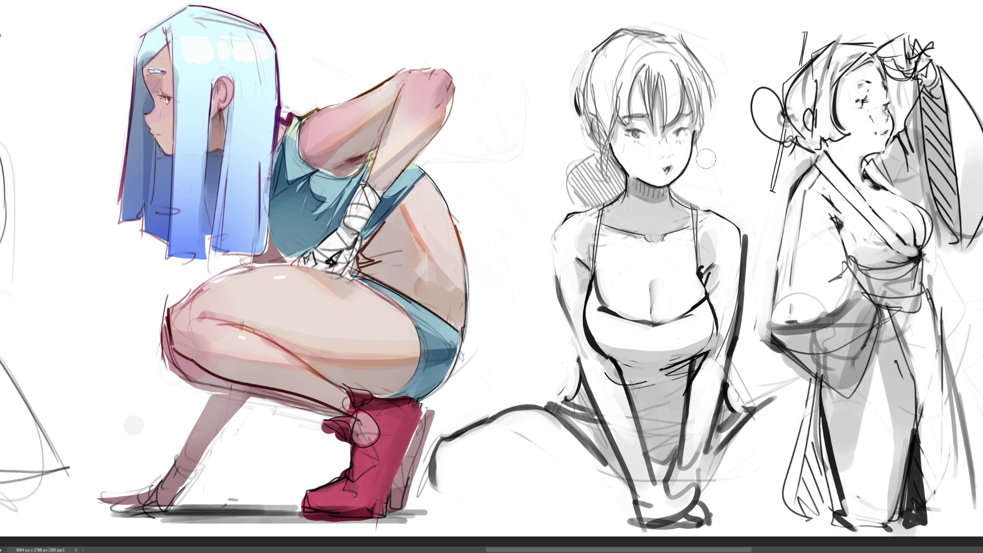
pyautogui.moveTo(721, 94); pyautogui.dragTo(710, 122)
# - Draw a dark shadow line under the seated leg and shade along the thigh
pyautogui.moveTo(435, 498)
pyautogui.mouseDown()
pyautogui.moveTo(548, 502)
pyautogui.moveTo(538, 500)
pyautogui.mouseUp()
pyautogui.hotkey('ctrl', 'z')
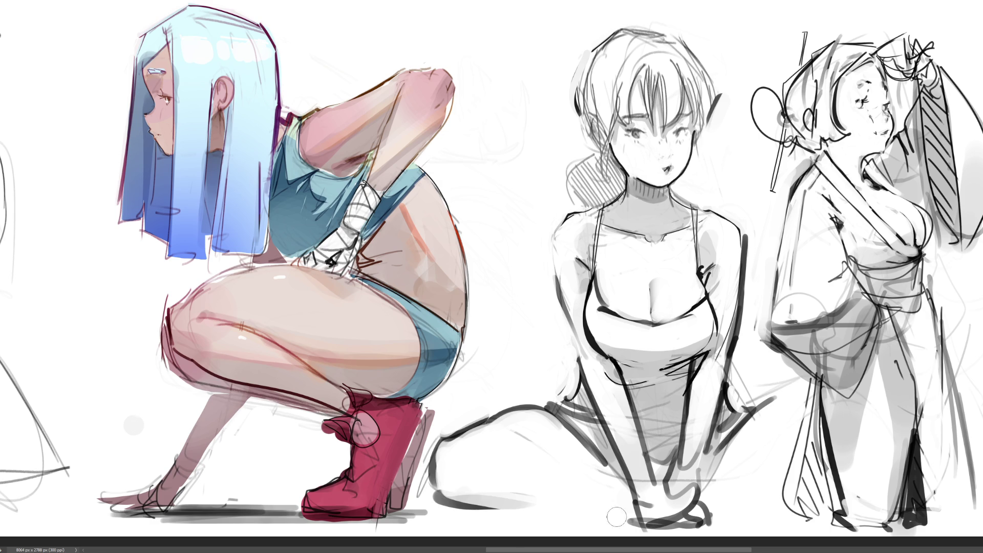
pyautogui.moveTo(431, 498); pyautogui.dragTo(563, 515)
pyautogui.moveTo(476, 447); pyautogui.dragTo(609, 496)
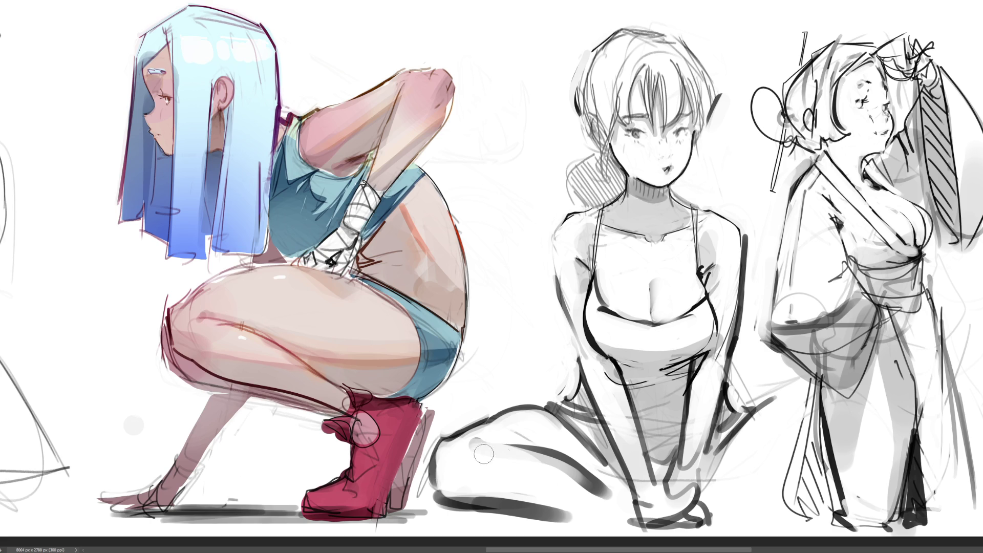
pyautogui.moveTo(479, 442); pyautogui.dragTo(497, 452)
pyautogui.moveTo(492, 502); pyautogui.dragTo(569, 510)
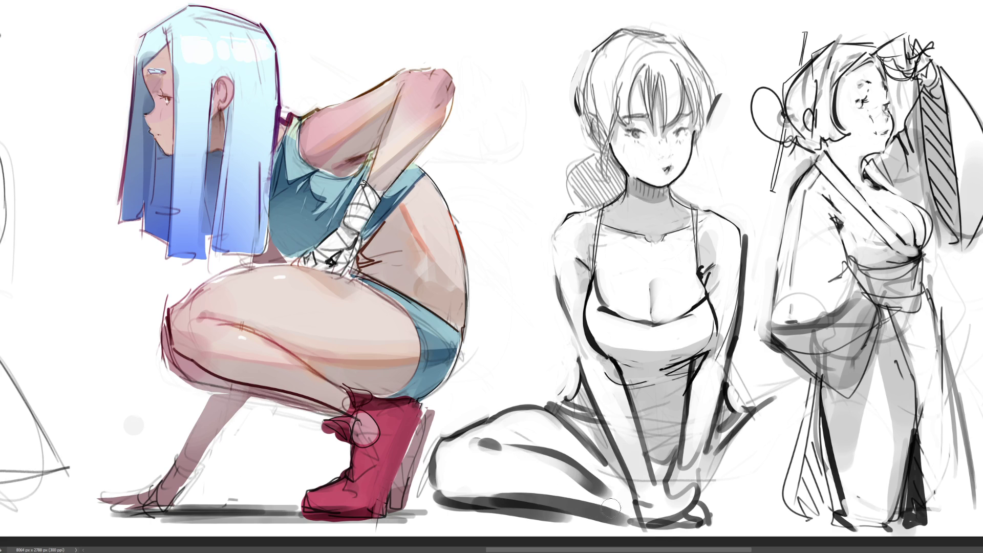
pyautogui.hotkey('ctrl', 'z')
pyautogui.hotkey('ctrl', 'z')
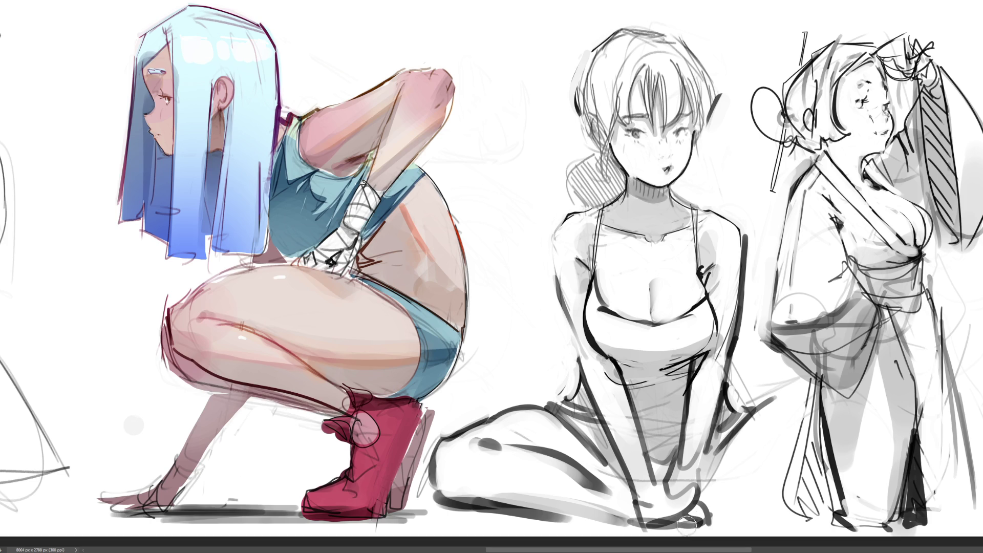
# - Ink a dark diagonal line near the seated girl's feet, discarding the rejected strokes
pyautogui.moveTo(687, 525); pyautogui.dragTo(794, 407)
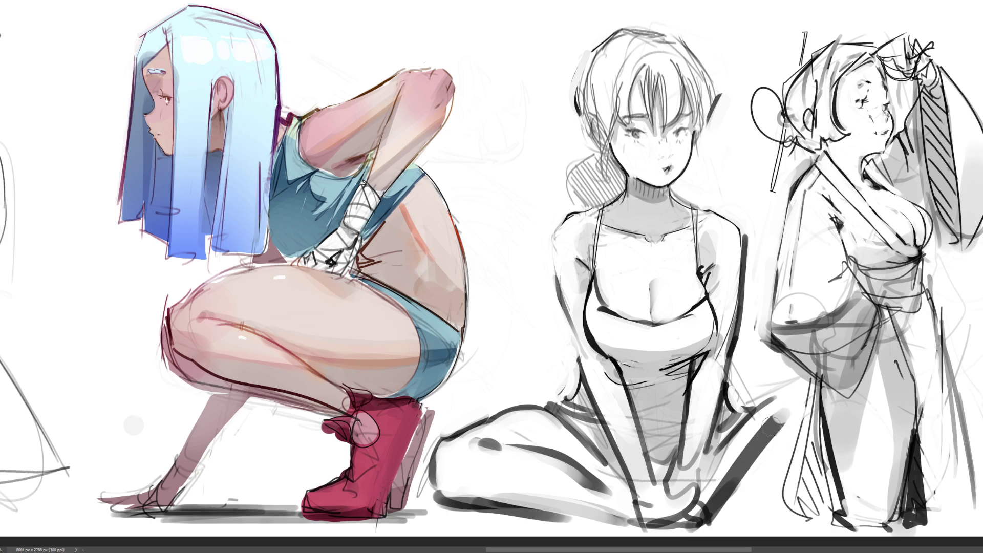
pyautogui.hotkey('ctrl', 'z')
pyautogui.hotkey('ctrl', 'z')
pyautogui.moveTo(773, 405); pyautogui.dragTo(787, 391)
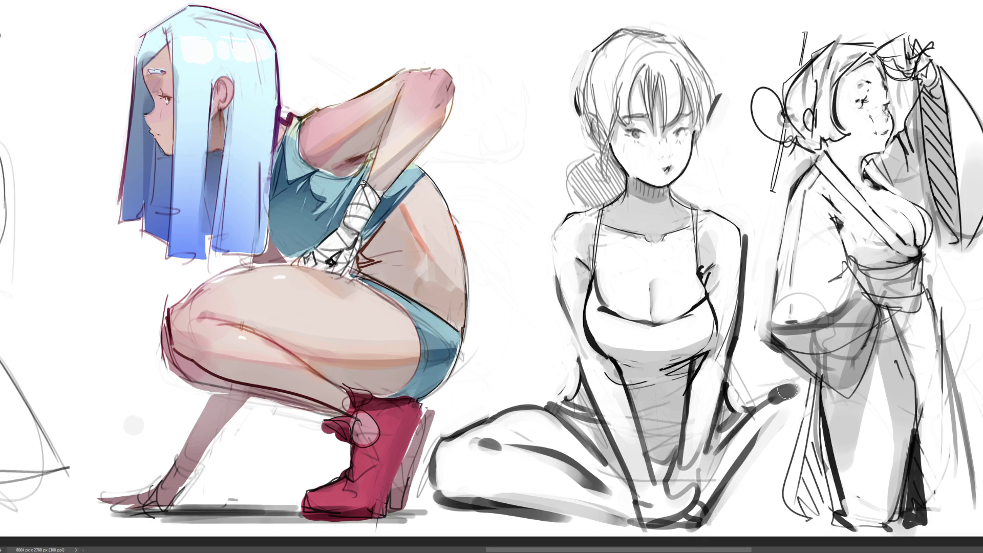
pyautogui.hotkey('ctrl', 'z')
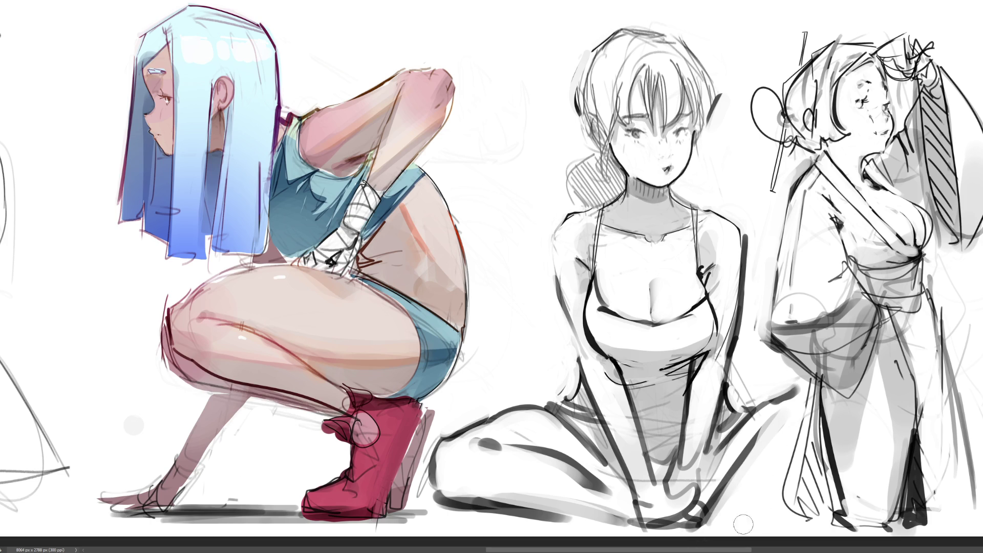
pyautogui.moveTo(740, 528); pyautogui.dragTo(791, 486)
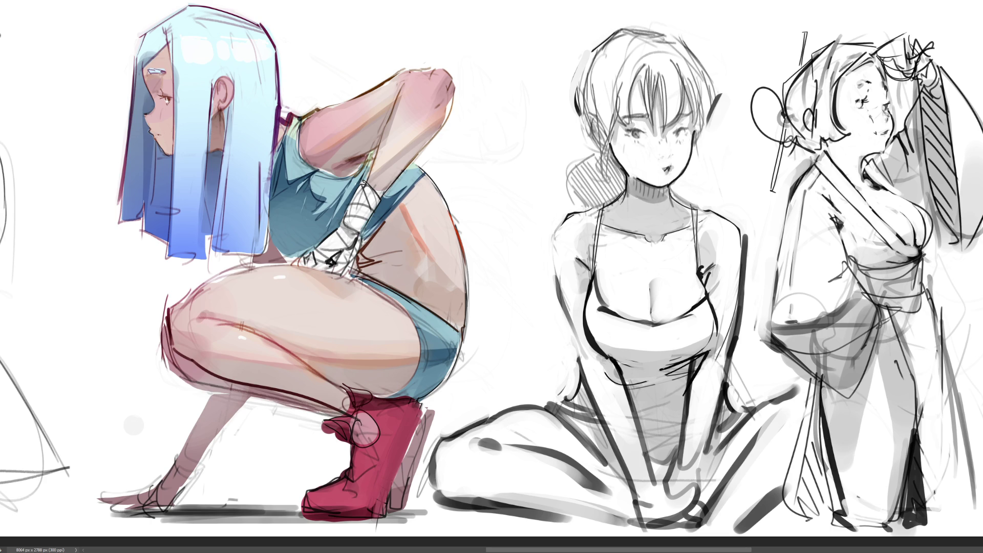
pyautogui.hotkey('ctrl', '0')
# - Zoom out to view the entire sketch sheet, then zoom back in partway
pyautogui.hotkey('ctrl', '-')
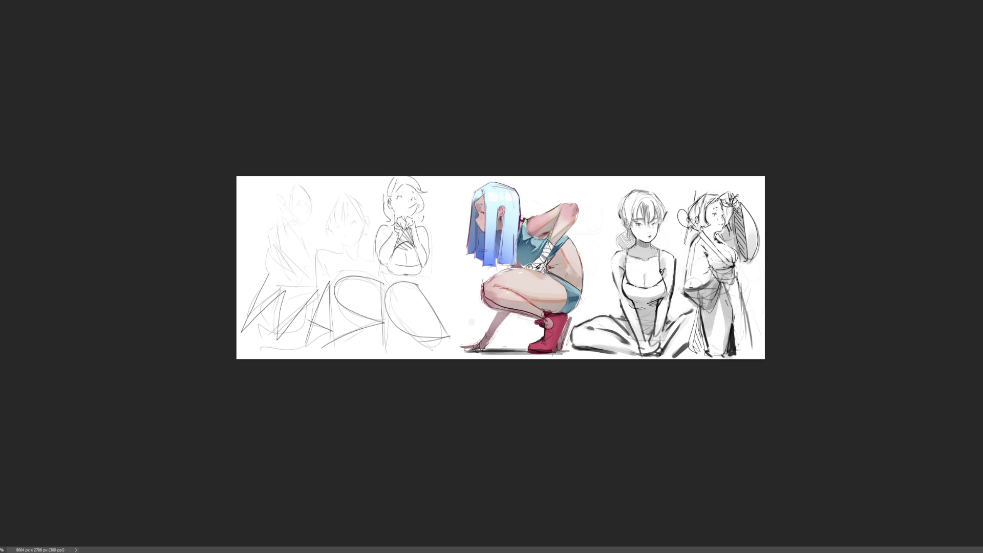
pyautogui.hotkey('ctrl', '+')
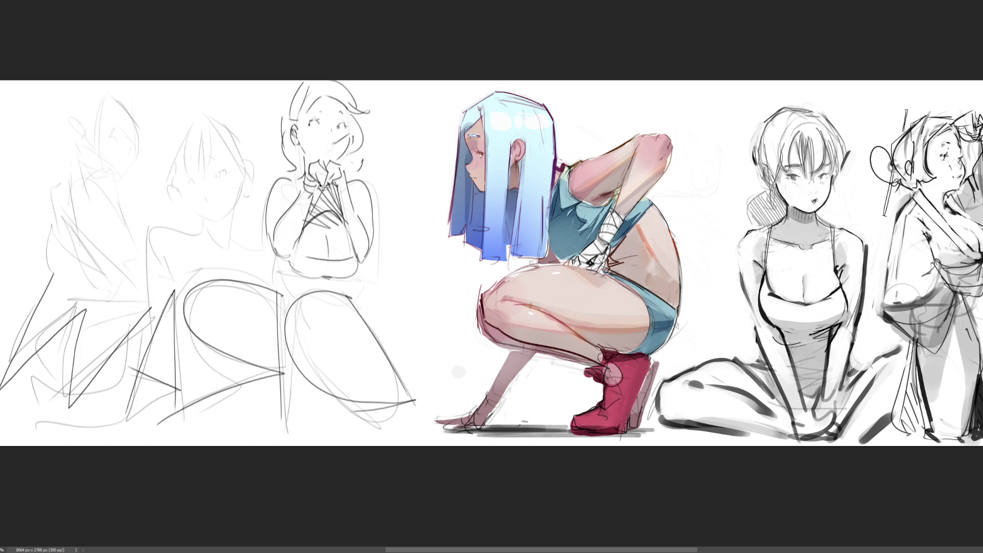
# - Lasso-select the chest below the chin-resting sketch's hands and paint it light grey
pyautogui.moveTo(319, 186)
pyautogui.mouseDown()
pyautogui.moveTo(309, 219)
pyautogui.moveTo(331, 186)
pyautogui.moveTo(343, 212)
pyautogui.moveTo(344, 179)
pyautogui.mouseUp()
pyautogui.hotkey('ctrl', 'd')
pyautogui.moveTo(324, 189)
pyautogui.mouseDown()
pyautogui.moveTo(299, 249)
pyautogui.moveTo(355, 246)
pyautogui.moveTo(346, 223)
pyautogui.mouseUp()
pyautogui.press('b')
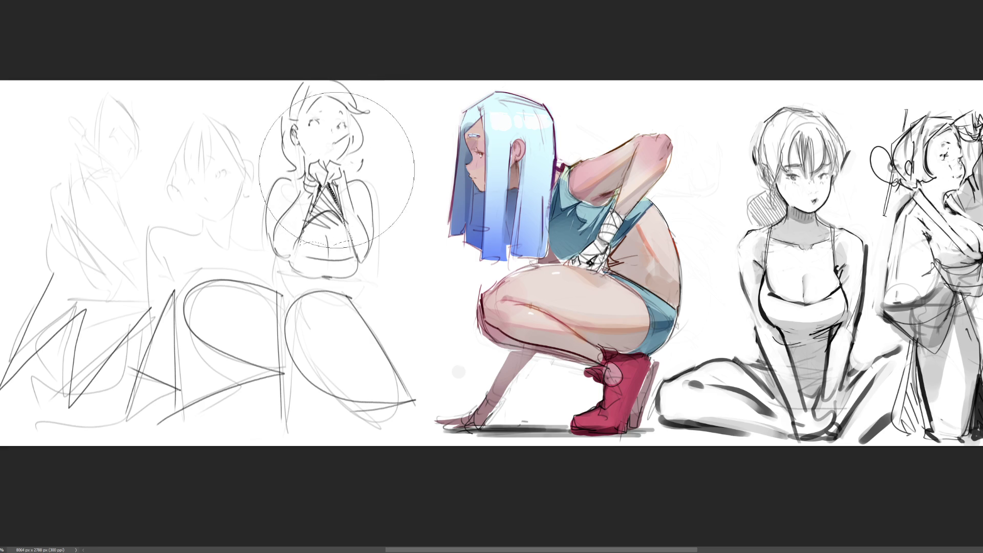
pyautogui.moveTo(344, 182); pyautogui.dragTo(371, 504)
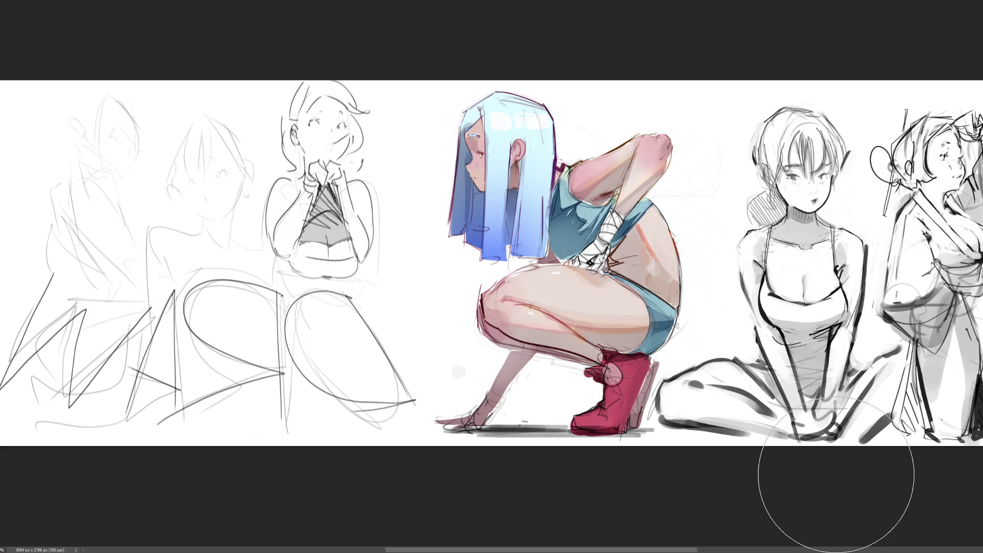
pyautogui.press('b')
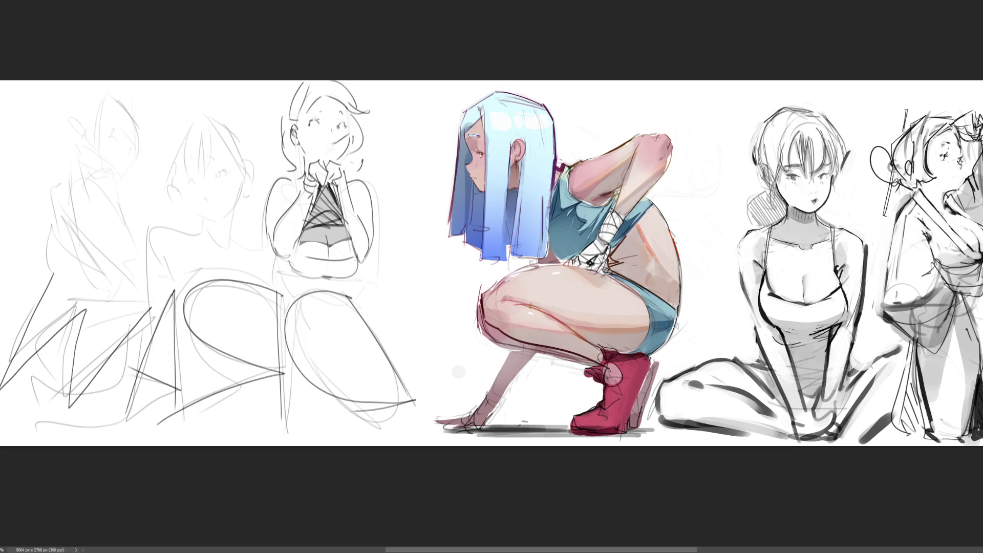
# - Stipple dark dots along the far-right girl's cheek and face
pyautogui.click(961, 164)
pyautogui.click(963, 170)
pyautogui.click(962, 167)
pyautogui.click(962, 150)
pyautogui.click(963, 174)
# - Ink her profile from nose to chin, with dark marks around the mouth
pyautogui.moveTo(963, 170); pyautogui.dragTo(955, 193)
pyautogui.click(954, 173)
pyautogui.click(952, 175)
pyautogui.click(962, 180)
pyautogui.moveTo(957, 176); pyautogui.dragTo(962, 188)
pyautogui.moveTo(958, 182); pyautogui.dragTo(955, 175)
pyautogui.moveTo(961, 167); pyautogui.dragTo(958, 178)
pyautogui.moveTo(963, 167); pyautogui.dragTo(960, 184)
# - Ink dark strands in the far-right girl's hair and by her ear, then redo the vertical shading on her skirt's side
pyautogui.moveTo(953, 128)
pyautogui.mouseDown()
pyautogui.moveTo(971, 116)
pyautogui.moveTo(974, 135)
pyautogui.moveTo(961, 146)
pyautogui.moveTo(960, 135)
pyautogui.moveTo(951, 158)
pyautogui.mouseUp()
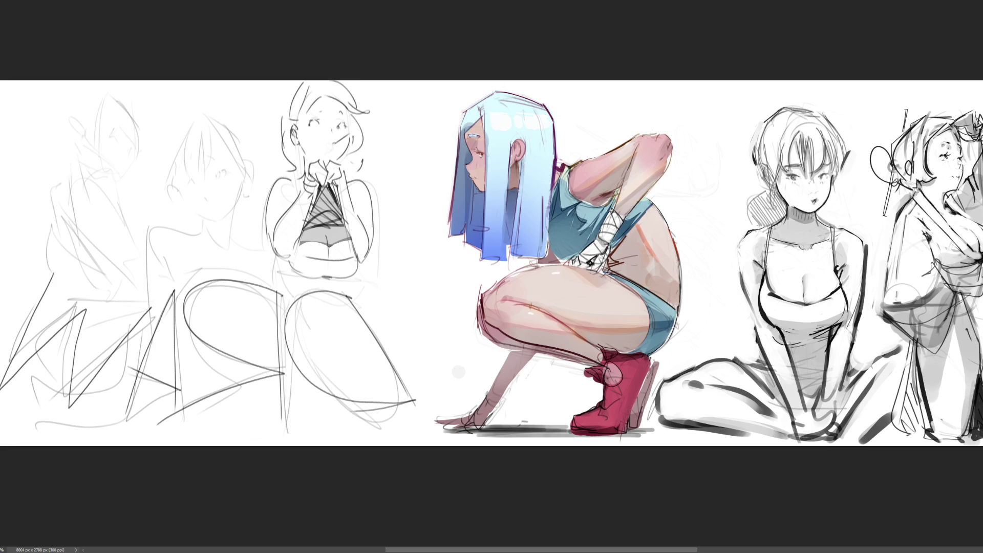
pyautogui.moveTo(911, 175)
pyautogui.mouseDown()
pyautogui.moveTo(906, 165)
pyautogui.moveTo(906, 186)
pyautogui.moveTo(892, 180)
pyautogui.mouseUp()
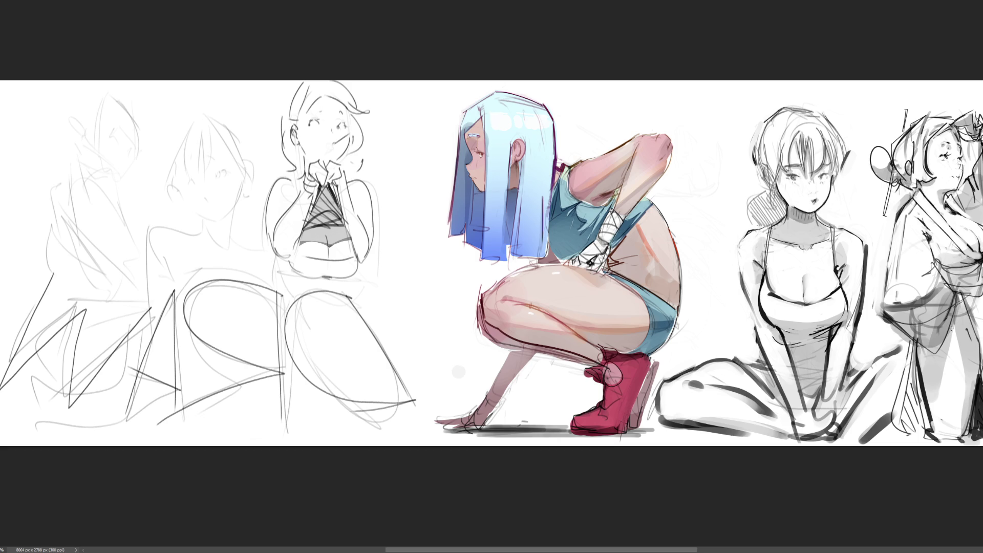
pyautogui.moveTo(959, 296); pyautogui.dragTo(946, 340)
pyautogui.moveTo(959, 296); pyautogui.dragTo(978, 399)
pyautogui.hotkey('ctrl', 'z')
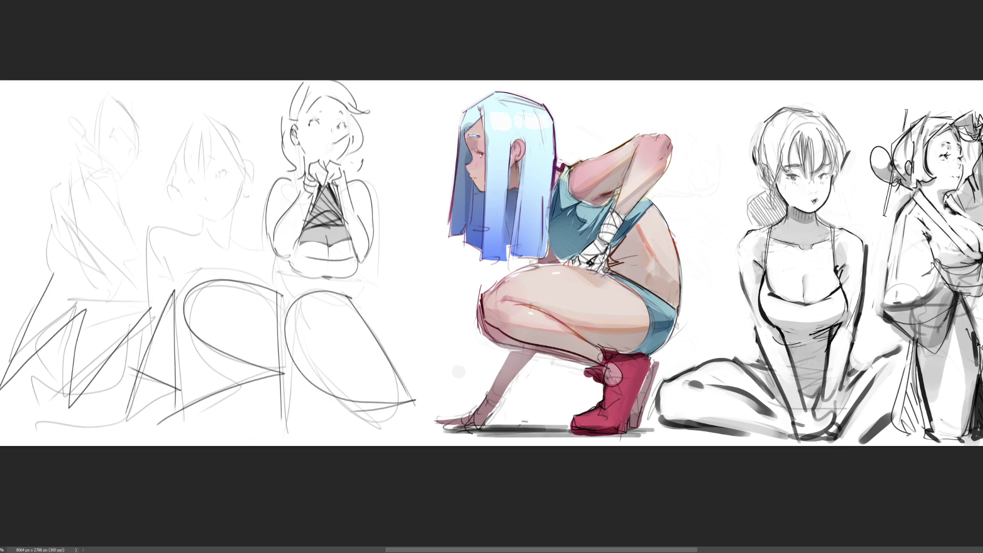
pyautogui.moveTo(976, 334); pyautogui.dragTo(976, 388)
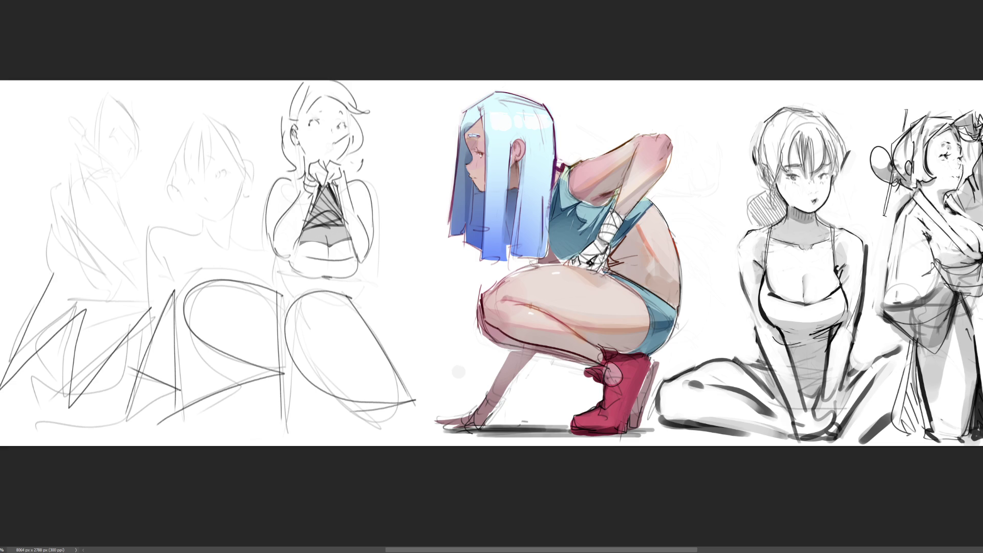
# - Ink bold black lines from the chin-resting girl's waist down her seated leg, knee and thigh
pyautogui.scroll(-2, 491, 258)
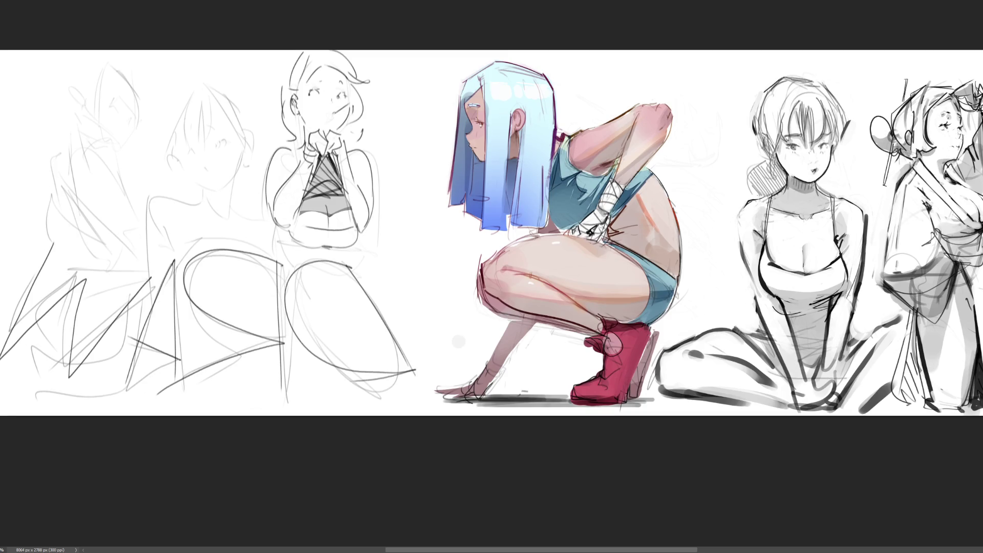
pyautogui.scroll(2, 502, 269)
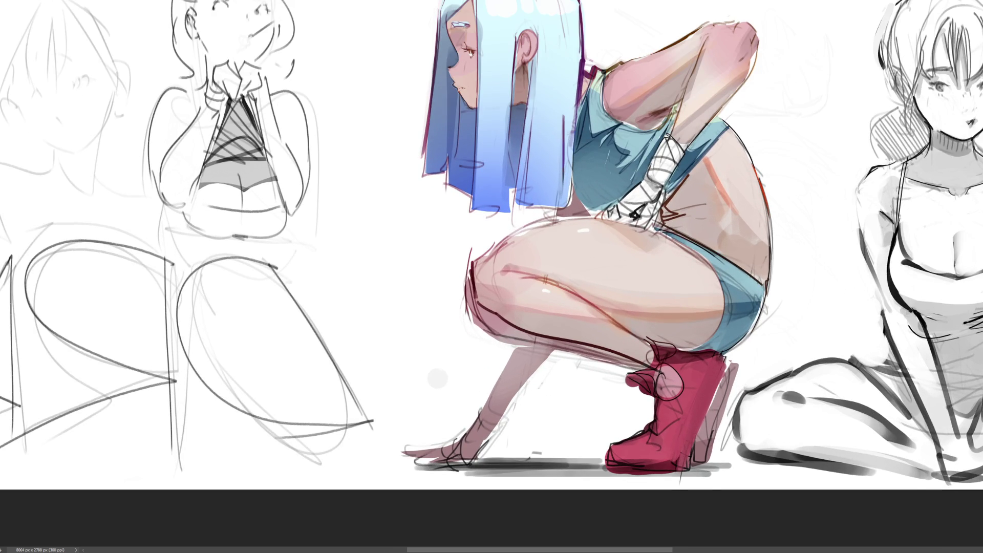
pyautogui.hscroll(-5, 492, 258)
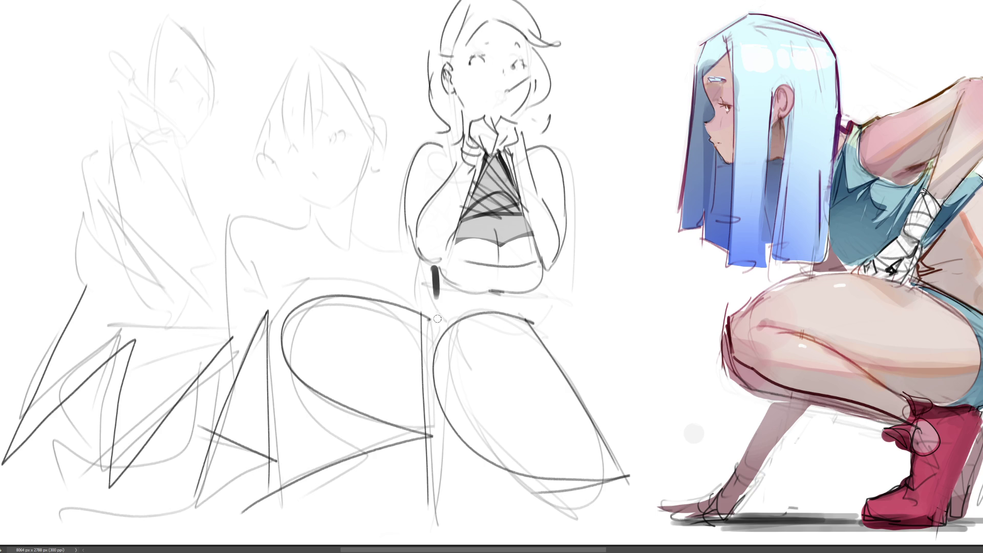
pyautogui.moveTo(430, 262); pyautogui.dragTo(408, 344)
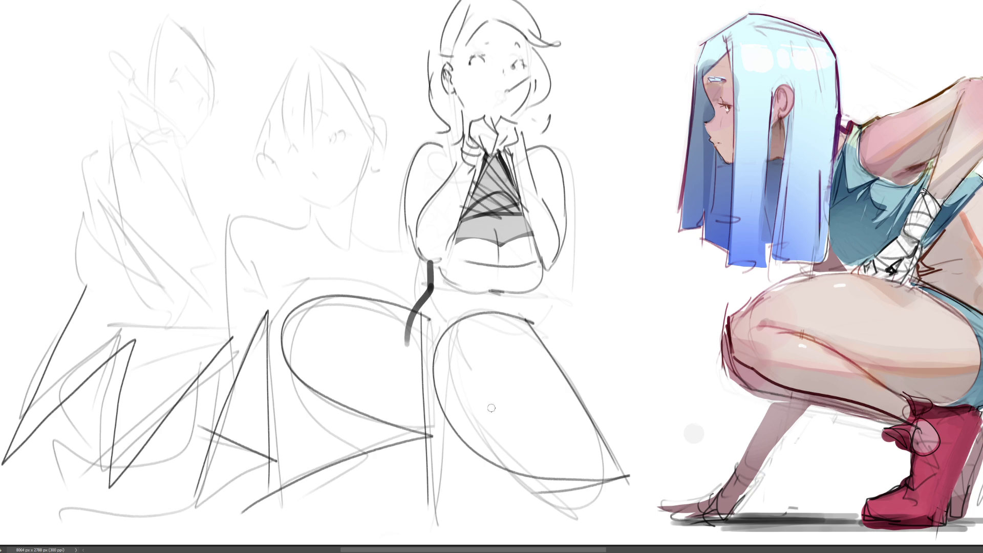
pyautogui.moveTo(416, 309)
pyautogui.mouseDown()
pyautogui.moveTo(392, 366)
pyautogui.moveTo(432, 439)
pyautogui.moveTo(492, 428)
pyautogui.moveTo(507, 465)
pyautogui.mouseUp()
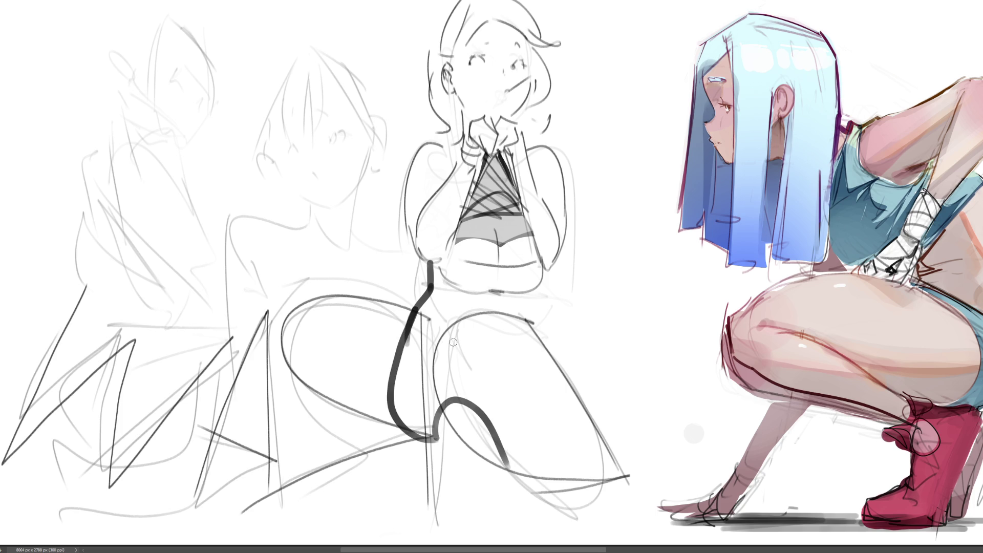
pyautogui.moveTo(419, 355)
pyautogui.mouseDown()
pyautogui.moveTo(467, 319)
pyautogui.moveTo(527, 324)
pyautogui.moveTo(606, 512)
pyautogui.mouseUp()
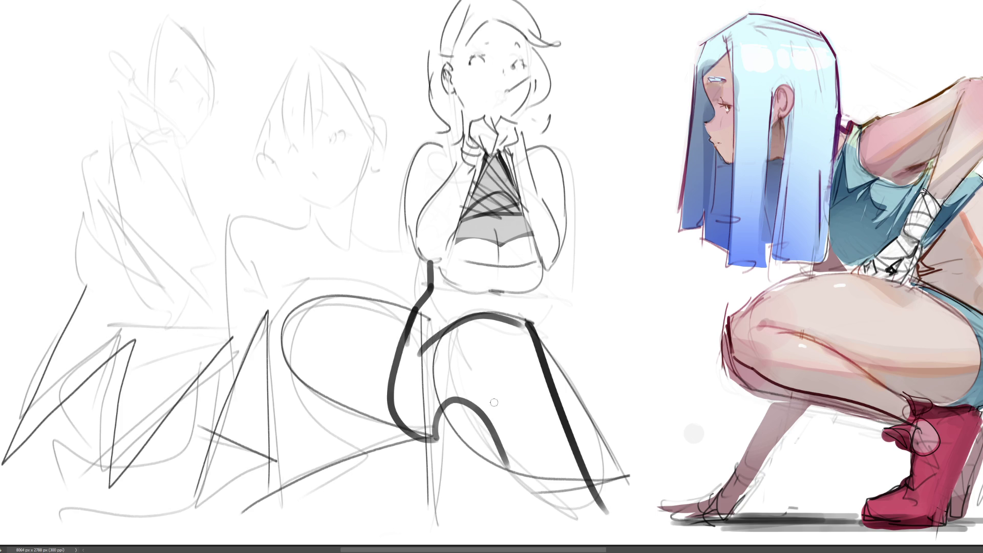
pyautogui.moveTo(481, 408); pyautogui.dragTo(573, 509)
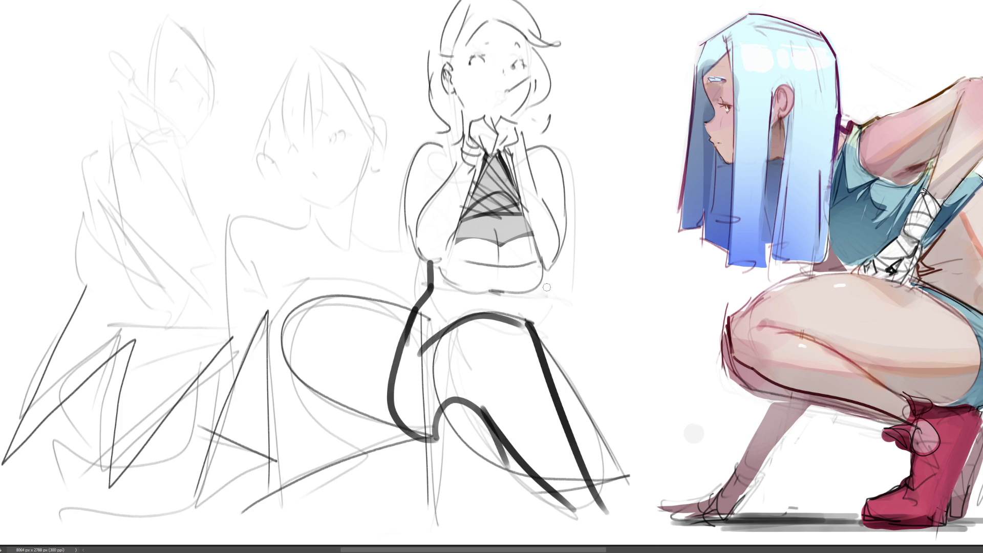
# - Redraw the curve beside her right thigh, ink the lower legs, and shade her waist grey
pyautogui.moveTo(544, 270)
pyautogui.mouseDown()
pyautogui.moveTo(545, 321)
pyautogui.moveTo(536, 314)
pyautogui.moveTo(580, 412)
pyautogui.mouseUp()
pyautogui.hotkey('ctrl', 'z')
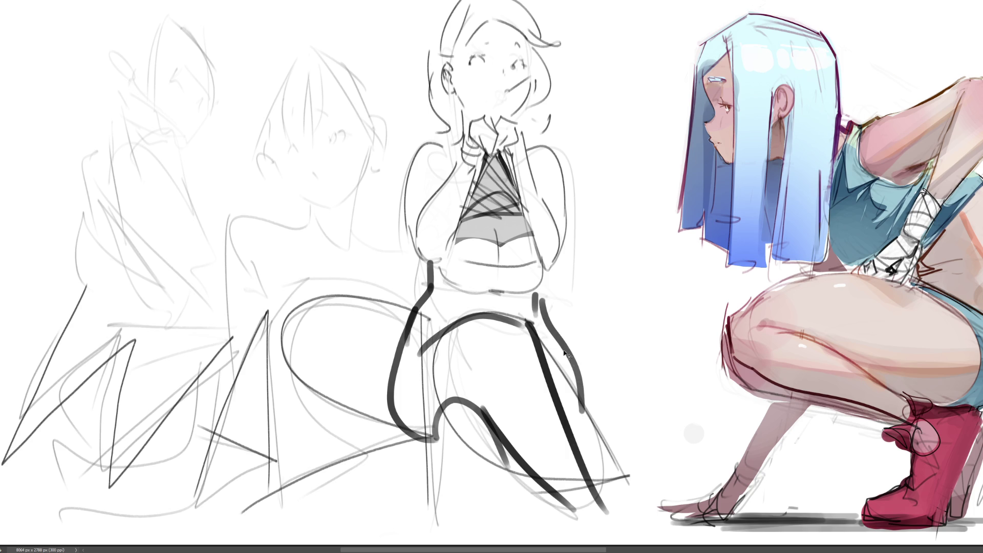
pyautogui.hotkey('ctrl', 'z')
pyautogui.moveTo(539, 307)
pyautogui.mouseDown()
pyautogui.moveTo(581, 404)
pyautogui.moveTo(579, 424)
pyautogui.mouseUp()
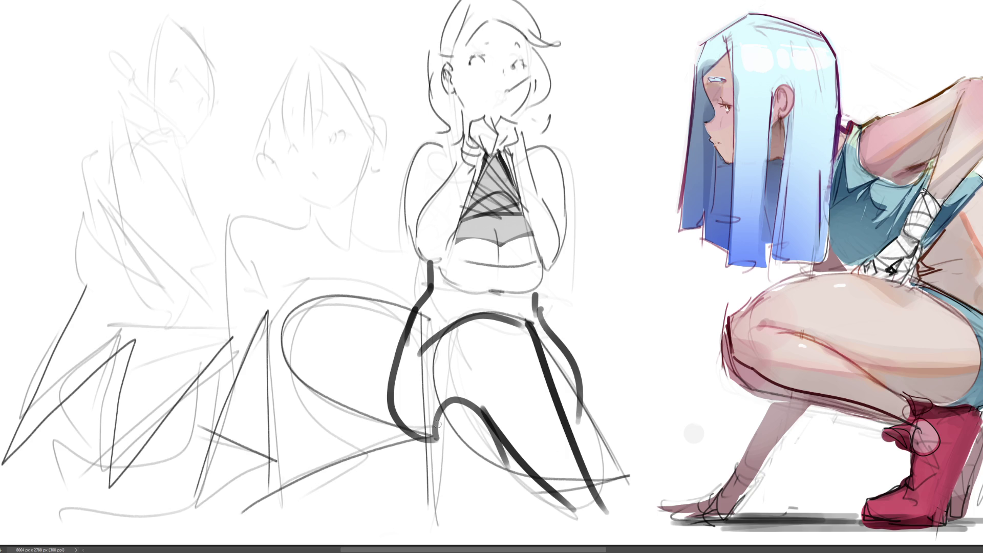
pyautogui.moveTo(440, 409); pyautogui.dragTo(434, 538)
pyautogui.moveTo(502, 457)
pyautogui.mouseDown()
pyautogui.moveTo(486, 543)
pyautogui.moveTo(525, 456)
pyautogui.moveTo(589, 433)
pyautogui.mouseUp()
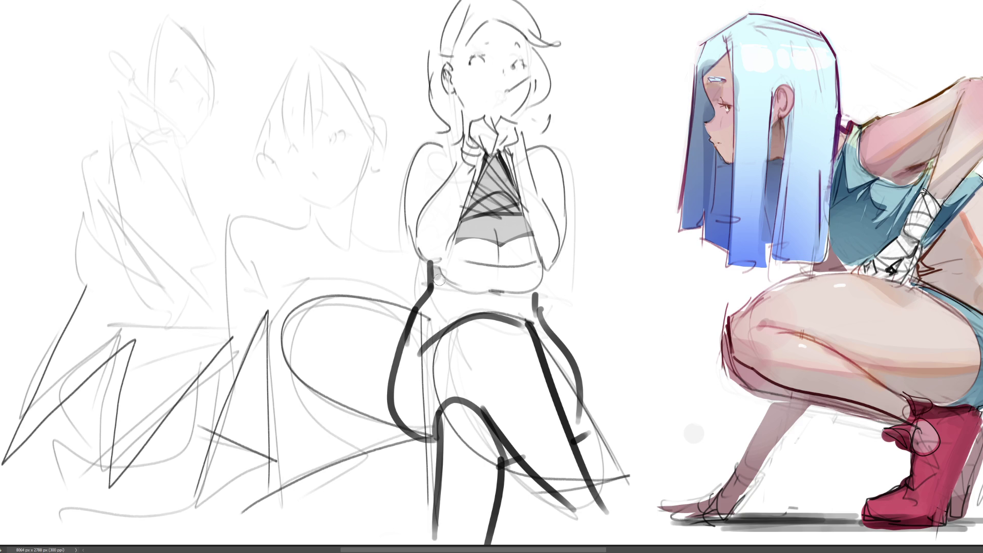
pyautogui.moveTo(439, 280)
pyautogui.mouseDown()
pyautogui.moveTo(517, 294)
pyautogui.moveTo(438, 316)
pyautogui.moveTo(493, 308)
pyautogui.moveTo(531, 318)
pyautogui.mouseUp()
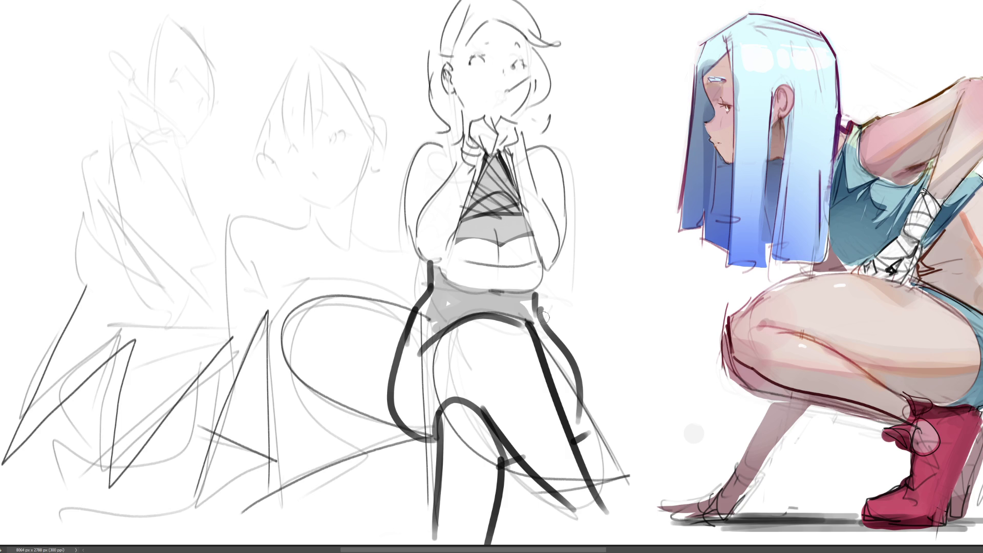
pyautogui.press(']')
pyautogui.press(']')
pyautogui.press(']')
# - Erase the dark leg and hip lines, then ink the seated girl's left ear, hairline and right cheek
pyautogui.moveTo(592, 288)
pyautogui.mouseDown()
pyautogui.moveTo(512, 417)
pyautogui.moveTo(405, 399)
pyautogui.moveTo(404, 409)
pyautogui.moveTo(527, 360)
pyautogui.moveTo(535, 377)
pyautogui.moveTo(476, 461)
pyautogui.moveTo(512, 487)
pyautogui.moveTo(542, 373)
pyautogui.moveTo(630, 379)
pyautogui.moveTo(589, 461)
pyautogui.moveTo(641, 426)
pyautogui.moveTo(605, 362)
pyautogui.moveTo(480, 344)
pyautogui.moveTo(351, 456)
pyautogui.moveTo(605, 513)
pyautogui.mouseUp()
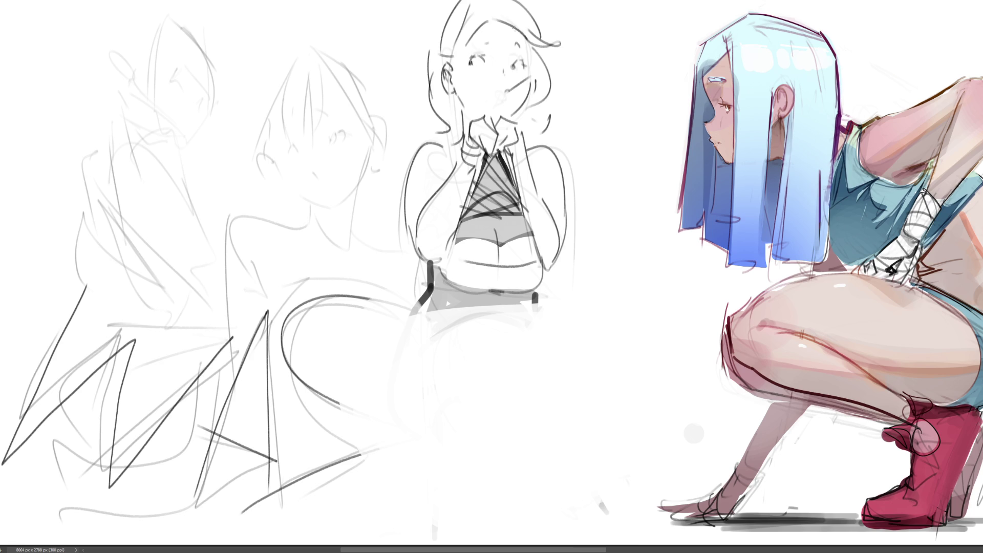
pyautogui.moveTo(454, 68); pyautogui.dragTo(457, 84)
pyautogui.moveTo(461, 40)
pyautogui.mouseDown()
pyautogui.moveTo(448, 59)
pyautogui.moveTo(456, 89)
pyautogui.moveTo(453, 64)
pyautogui.mouseUp()
pyautogui.moveTo(534, 65)
pyautogui.mouseDown()
pyautogui.moveTo(528, 45)
pyautogui.moveTo(561, 134)
pyautogui.mouseUp()
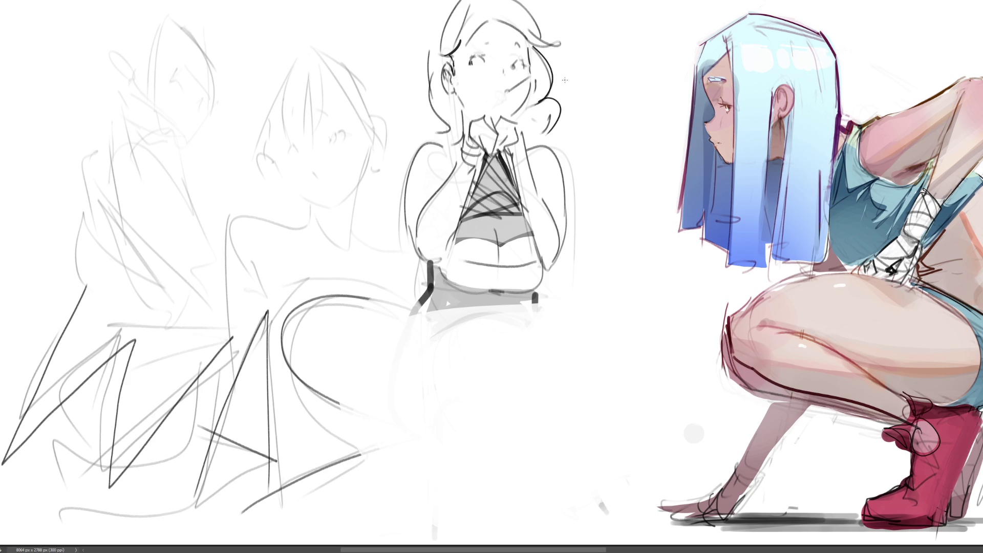
pyautogui.hotkey('ctrl', 'z')
# - Draw the seated girl's right hair curl plus left and top hair outlines, redoing rough curls
pyautogui.moveTo(551, 95); pyautogui.dragTo(552, 136)
pyautogui.hotkey('ctrl', 'z')
pyautogui.moveTo(552, 101); pyautogui.dragTo(534, 137)
pyautogui.moveTo(438, 31); pyautogui.dragTo(429, 108)
pyautogui.moveTo(424, 118); pyautogui.dragTo(457, 114)
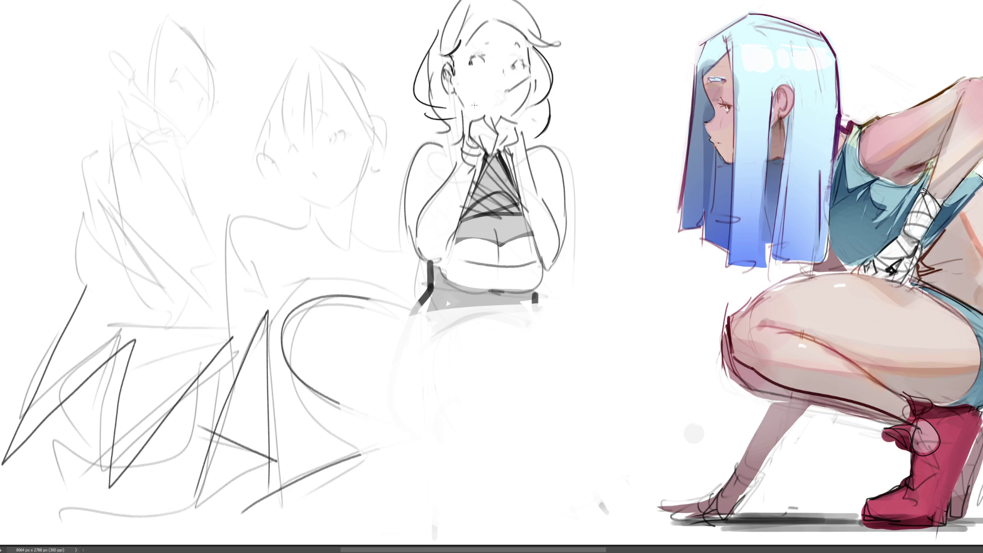
pyautogui.moveTo(459, 1); pyautogui.dragTo(432, 30)
pyautogui.moveTo(526, 2); pyautogui.dragTo(557, 39)
pyautogui.hotkey('ctrl', 'z')
pyautogui.moveTo(535, 3); pyautogui.dragTo(561, 72)
pyautogui.moveTo(543, 11); pyautogui.dragTo(559, 81)
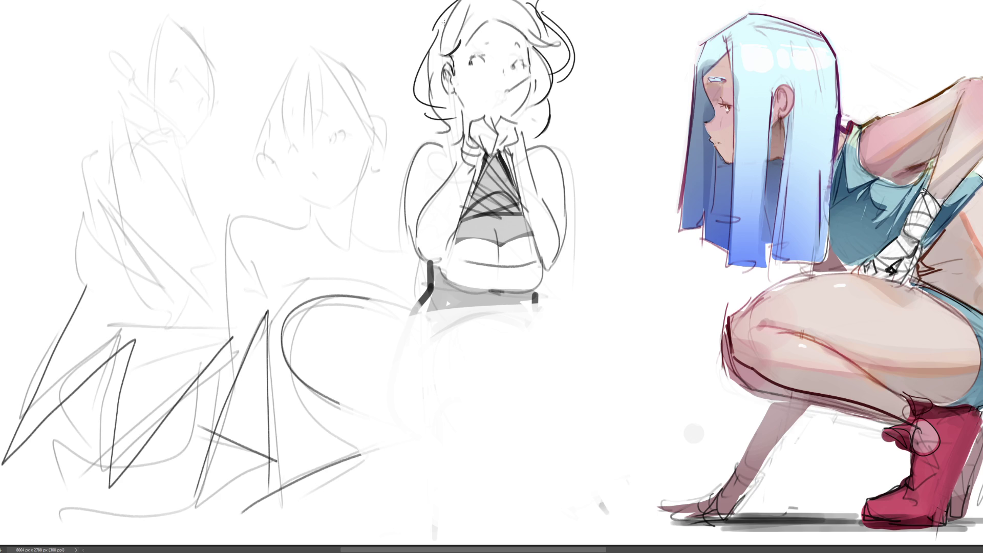
# - Retry her left hair outline, then ink an eye and eyebrow on the faint neighbouring sketch
pyautogui.moveTo(443, 21); pyautogui.dragTo(446, 119)
pyautogui.hotkey('ctrl', 'z')
pyautogui.hotkey('ctrl', 'z')
pyautogui.moveTo(331, 138)
pyautogui.mouseDown()
pyautogui.moveTo(346, 134)
pyautogui.moveTo(295, 147)
pyautogui.mouseUp()
pyautogui.moveTo(321, 112)
pyautogui.mouseDown()
pyautogui.moveTo(304, 112)
pyautogui.moveTo(311, 146)
pyautogui.mouseUp()
# - Ink looped hair strands falling over the second girl's forehead, redrawing the left strand
pyautogui.moveTo(320, 66); pyautogui.dragTo(312, 141)
pyautogui.moveTo(303, 134)
pyautogui.mouseDown()
pyautogui.moveTo(305, 98)
pyautogui.moveTo(305, 136)
pyautogui.mouseUp()
pyautogui.hotkey('ctrl', 'z')
pyautogui.hotkey('ctrl', 'z')
pyautogui.hotkey('ctrl', 'z')
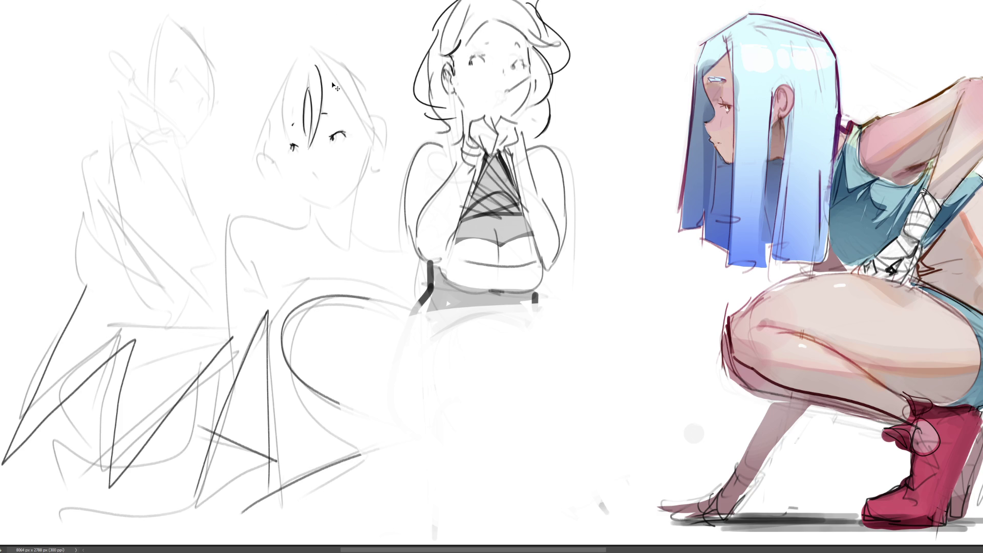
pyautogui.moveTo(305, 81)
pyautogui.mouseDown()
pyautogui.moveTo(308, 145)
pyautogui.moveTo(318, 130)
pyautogui.mouseUp()
pyautogui.moveTo(316, 62); pyautogui.dragTo(320, 140)
pyautogui.moveTo(322, 105); pyautogui.dragTo(309, 128)
pyautogui.moveTo(305, 90); pyautogui.dragTo(302, 141)
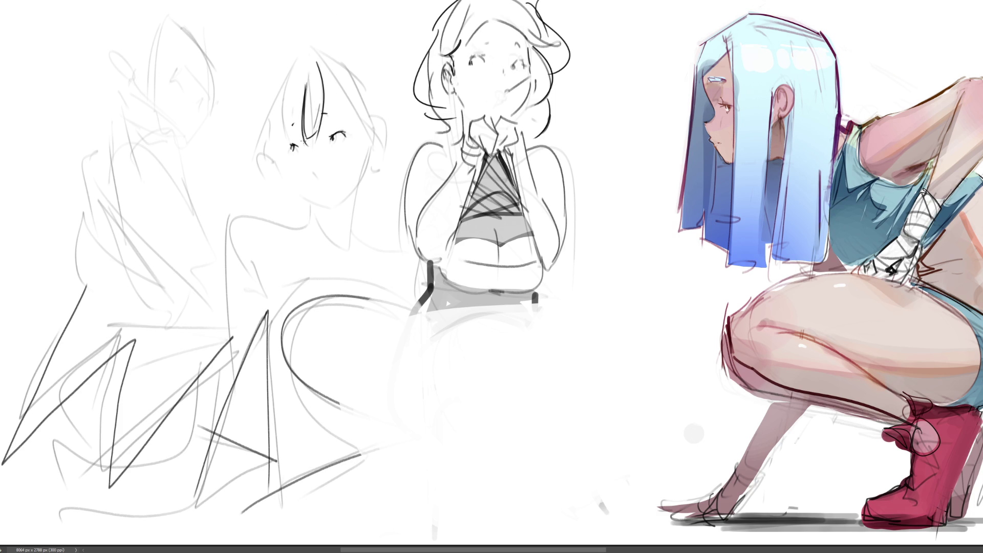
pyautogui.moveTo(326, 109); pyautogui.dragTo(317, 137)
pyautogui.hotkey('ctrl', 'z')
pyautogui.hotkey('ctrl', 'z')
# - Ink her left eyelid, the outer left hair, the top of her head and right hair down to an ear curl
pyautogui.hotkey('ctrl', 'z')
pyautogui.hotkey('ctrl', 'z')
pyautogui.moveTo(306, 84); pyautogui.dragTo(305, 135)
pyautogui.moveTo(304, 143)
pyautogui.mouseDown()
pyautogui.moveTo(288, 139)
pyautogui.moveTo(298, 61)
pyautogui.mouseUp()
pyautogui.hotkey('ctrl', 'z')
pyautogui.moveTo(284, 137)
pyautogui.mouseDown()
pyautogui.moveTo(299, 61)
pyautogui.moveTo(271, 142)
pyautogui.mouseUp()
pyautogui.moveTo(297, 63); pyautogui.dragTo(272, 154)
pyautogui.hotkey('ctrl', 'z')
pyautogui.moveTo(296, 62)
pyautogui.mouseDown()
pyautogui.moveTo(251, 139)
pyautogui.moveTo(264, 153)
pyautogui.mouseUp()
pyautogui.moveTo(289, 63)
pyautogui.mouseDown()
pyautogui.moveTo(322, 70)
pyautogui.moveTo(362, 129)
pyautogui.moveTo(368, 117)
pyautogui.moveTo(367, 143)
pyautogui.mouseUp()
pyautogui.moveTo(355, 137); pyautogui.dragTo(380, 161)
pyautogui.hotkey('ctrl', 'z')
pyautogui.hotkey('ctrl', 'z')
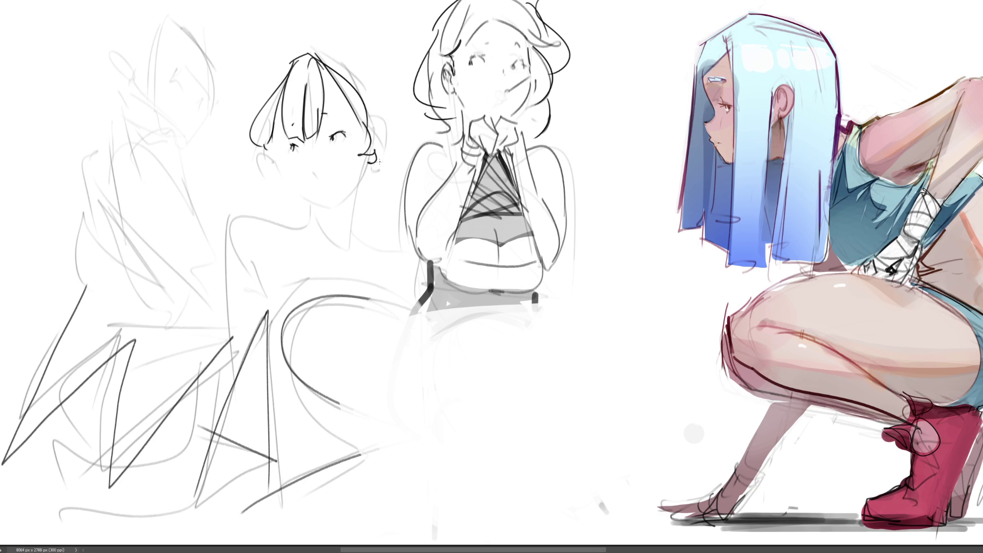
# - Draw her cheek curve, right ear, a small cheek curl, the hair bun and the jaw line
pyautogui.moveTo(268, 144); pyautogui.dragTo(290, 178)
pyautogui.moveTo(371, 135)
pyautogui.mouseDown()
pyautogui.moveTo(381, 132)
pyautogui.moveTo(373, 154)
pyautogui.mouseUp()
pyautogui.moveTo(268, 156); pyautogui.dragTo(276, 168)
pyautogui.moveTo(376, 126)
pyautogui.mouseDown()
pyautogui.moveTo(380, 95)
pyautogui.moveTo(405, 133)
pyautogui.moveTo(350, 225)
pyautogui.mouseUp()
pyautogui.moveTo(284, 174)
pyautogui.mouseDown()
pyautogui.moveTo(317, 194)
pyautogui.moveTo(347, 180)
pyautogui.moveTo(330, 165)
pyautogui.mouseUp()
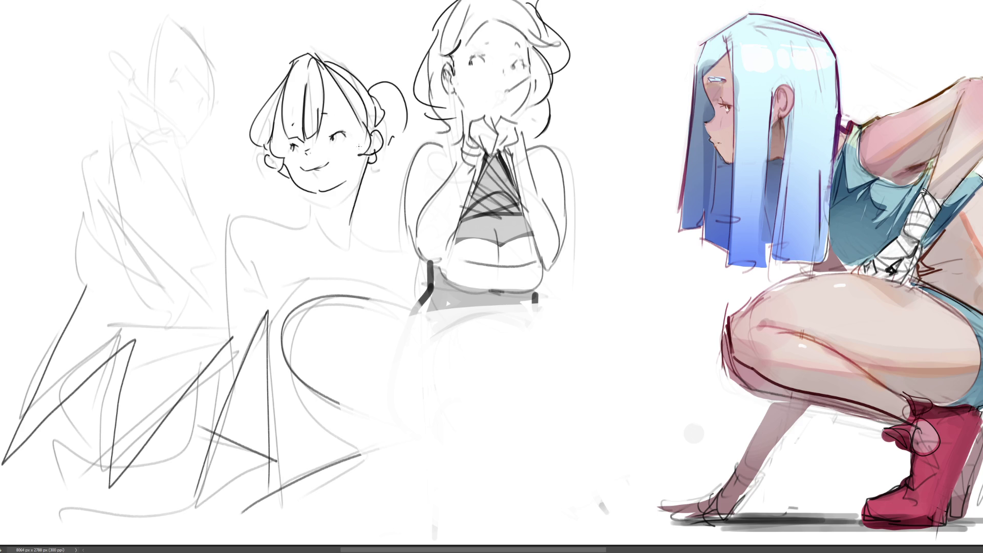
# - Add an eyebrow over her left eye, reshape the top of her hair and try a lower chin
pyautogui.moveTo(326, 117); pyautogui.dragTo(336, 112)
pyautogui.moveTo(283, 76); pyautogui.dragTo(329, 62)
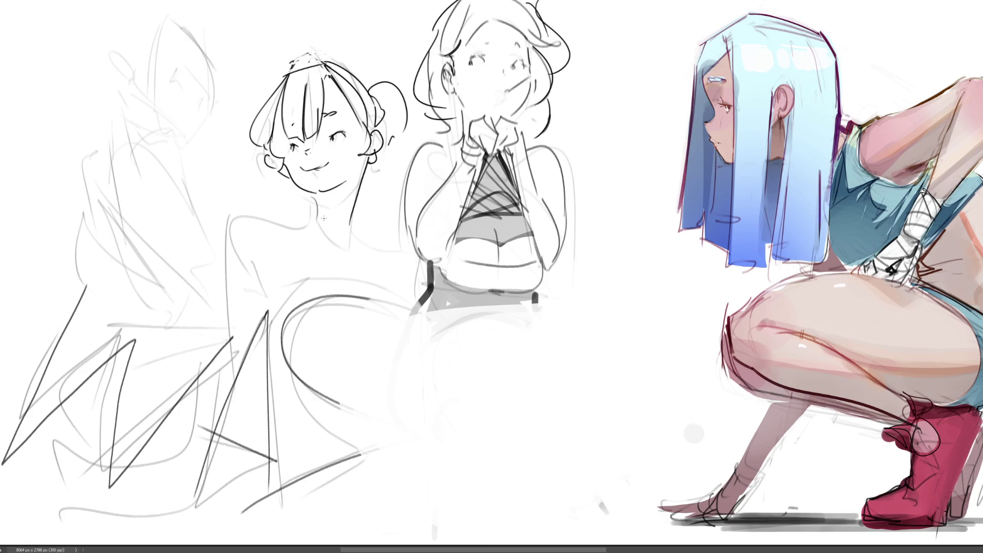
pyautogui.moveTo(310, 203); pyautogui.dragTo(341, 195)
pyautogui.hotkey('ctrl', 'z')
# - Draw a thick black line down the smiling girl's neck, redrawing it several times
pyautogui.moveTo(369, 159); pyautogui.dragTo(350, 212)
pyautogui.hotkey('ctrl', 'z')
pyautogui.hotkey('ctrl', 'y')
pyautogui.hotkey('ctrl', 'z')
pyautogui.hotkey('ctrl', 'y')
pyautogui.hotkey('ctrl', 'z')
pyautogui.moveTo(368, 157); pyautogui.dragTo(353, 238)
pyautogui.hotkey('ctrl', 'z')
pyautogui.moveTo(366, 163); pyautogui.dragTo(352, 248)
pyautogui.hotkey('ctrl', 'z')
pyautogui.hotkey('ctrl', 'z')
pyautogui.moveTo(357, 176); pyautogui.dragTo(348, 244)
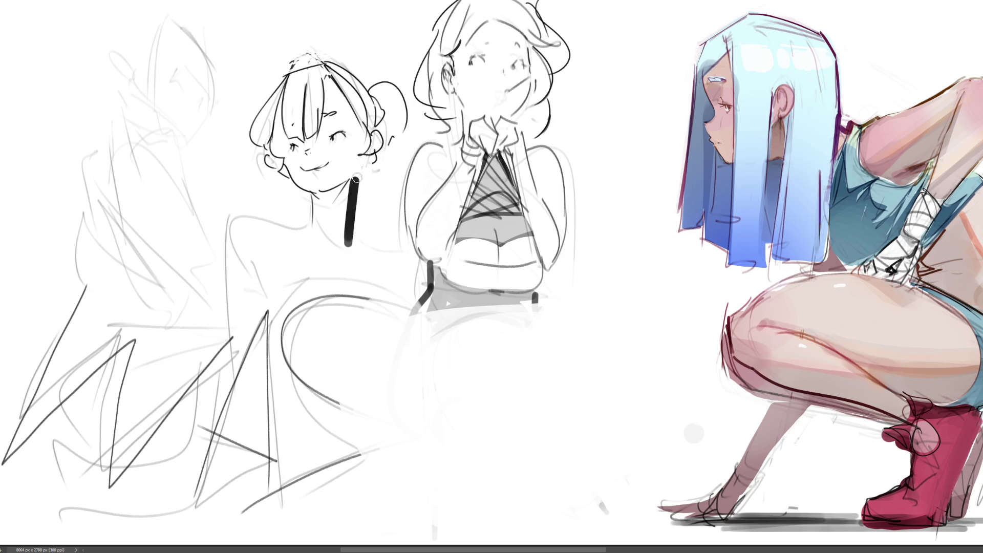
pyautogui.moveTo(361, 163); pyautogui.dragTo(348, 245)
pyautogui.hotkey('ctrl', 'z')
# - Ink a thin tapered line left of the neck, the collarbone and the right side of the neck
pyautogui.moveTo(307, 198); pyautogui.dragTo(302, 232)
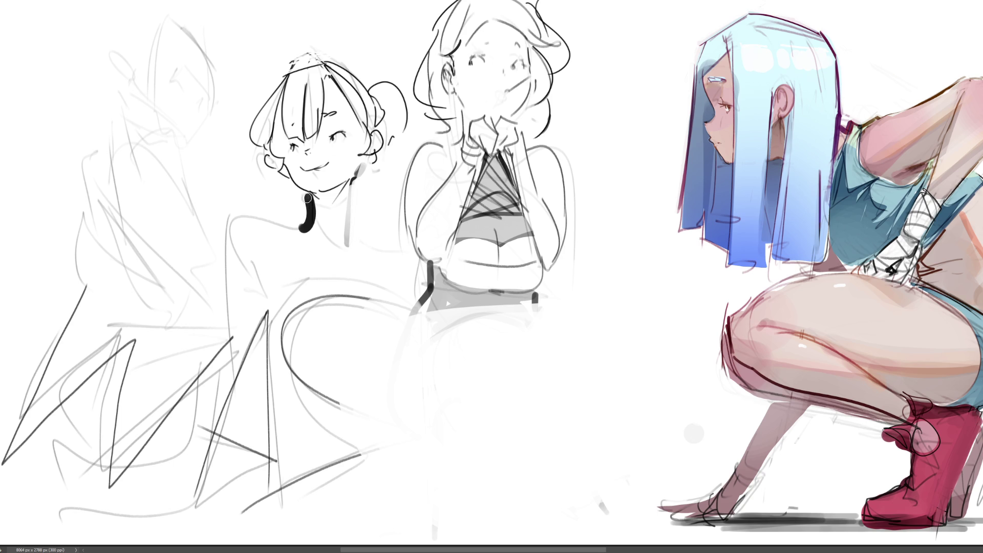
pyautogui.hotkey('ctrl', 'z')
pyautogui.moveTo(311, 195); pyautogui.dragTo(306, 228)
pyautogui.moveTo(309, 231); pyautogui.dragTo(333, 241)
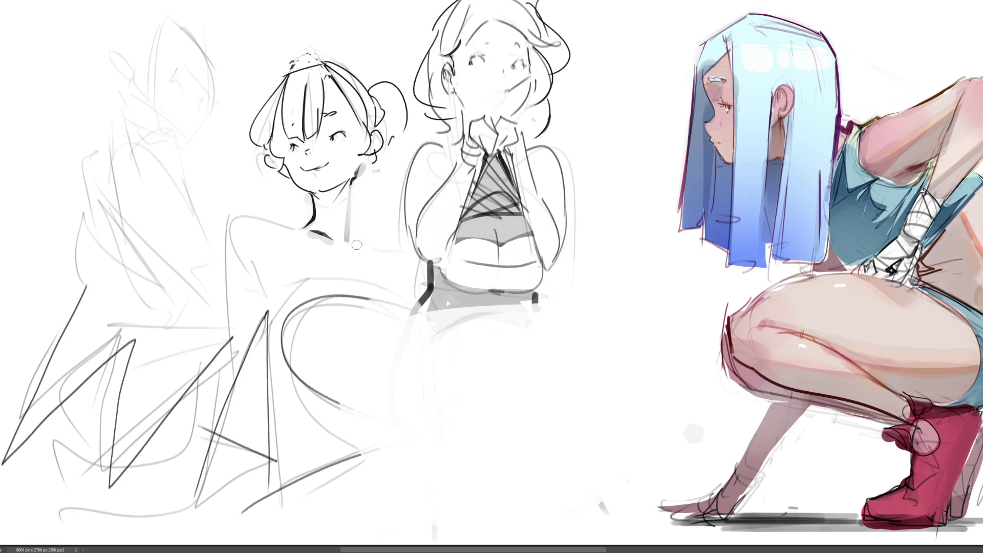
pyautogui.moveTo(354, 188); pyautogui.dragTo(352, 241)
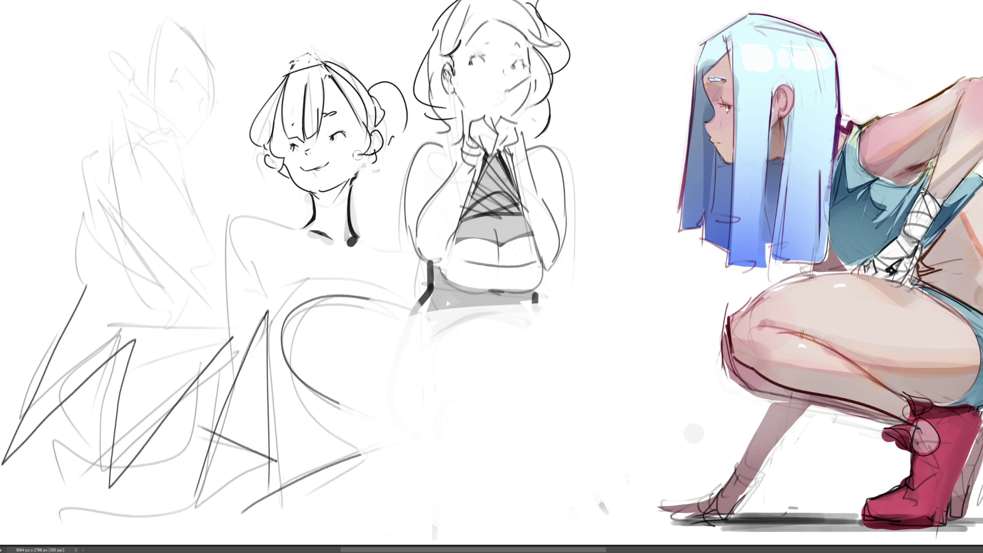
pyautogui.moveTo(361, 154); pyautogui.dragTo(342, 177)
pyautogui.hotkey('ctrl', 'z')
# - Try dot, ring and mark earrings at her ear, undoing each attempt
pyautogui.click(365, 172)
pyautogui.hotkey('ctrl', 'z')
pyautogui.moveTo(366, 157); pyautogui.dragTo(364, 173)
pyautogui.hotkey('ctrl', 'z')
pyautogui.moveTo(375, 135)
pyautogui.mouseDown()
pyautogui.moveTo(377, 149)
pyautogui.moveTo(362, 136)
pyautogui.mouseUp()
pyautogui.hotkey('ctrl', 'z')
# - Shade her hair grey, darken the top of it and clean stray marks above
pyautogui.moveTo(277, 114); pyautogui.dragTo(276, 154)
pyautogui.hotkey('ctrl', 'z')
pyautogui.hotkey('ctrl', 'z')
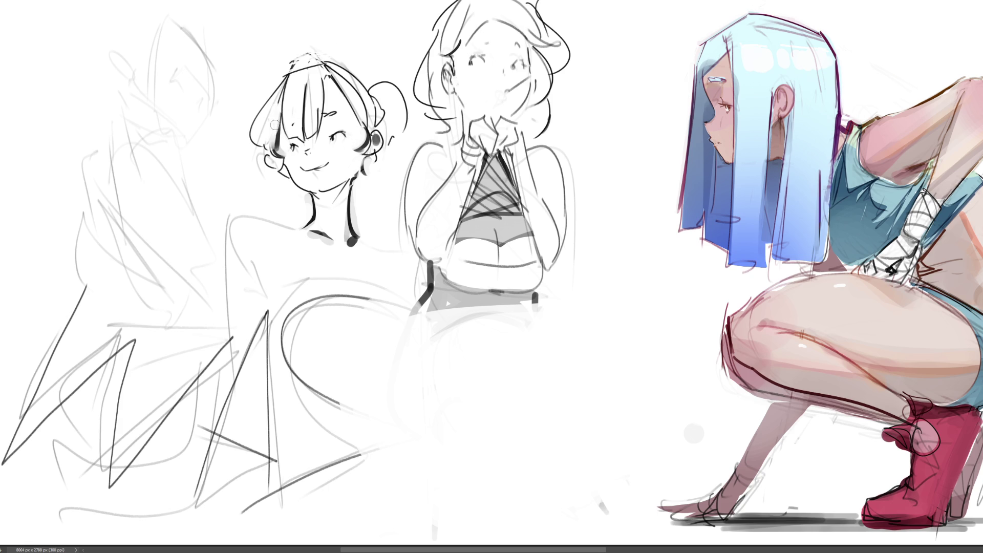
pyautogui.moveTo(332, 81); pyautogui.dragTo(359, 124)
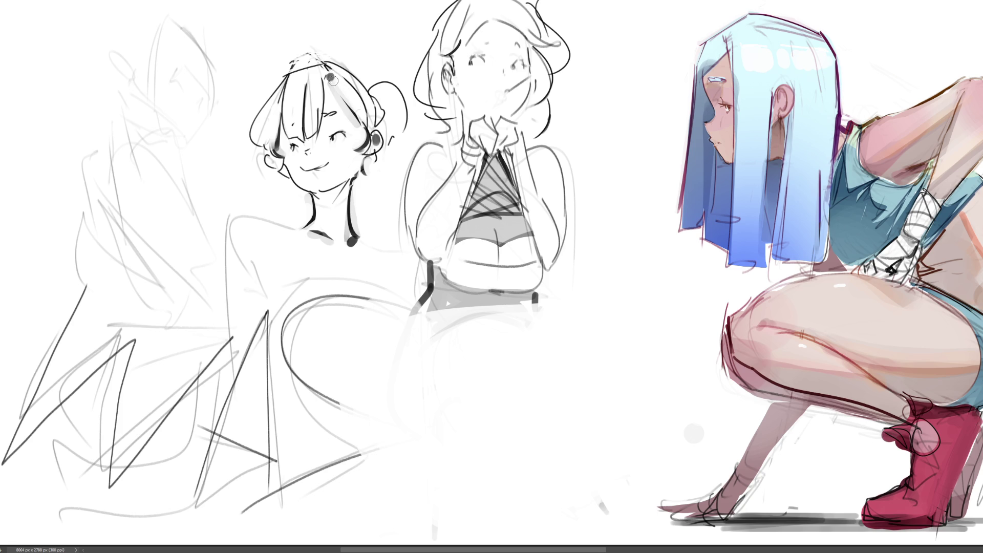
pyautogui.moveTo(333, 74); pyautogui.dragTo(361, 119)
pyautogui.hotkey('ctrl', 'z')
pyautogui.hotkey('ctrl', 'z')
pyautogui.moveTo(290, 68); pyautogui.dragTo(346, 65)
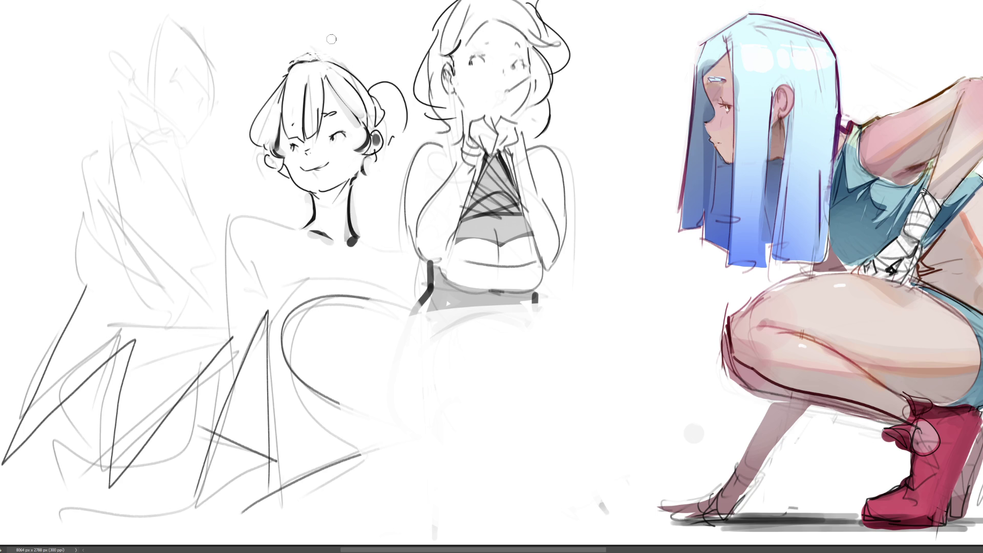
pyautogui.moveTo(292, 53)
pyautogui.mouseDown()
pyautogui.moveTo(318, 51)
pyautogui.moveTo(315, 60)
pyautogui.mouseUp()
# - Add grey blush to her cheeks and shade under the bangs, the earlobe, hair bun and chin
pyautogui.moveTo(332, 146)
pyautogui.mouseDown()
pyautogui.moveTo(347, 146)
pyautogui.moveTo(299, 154)
pyautogui.mouseUp()
pyautogui.moveTo(336, 136); pyautogui.dragTo(342, 132)
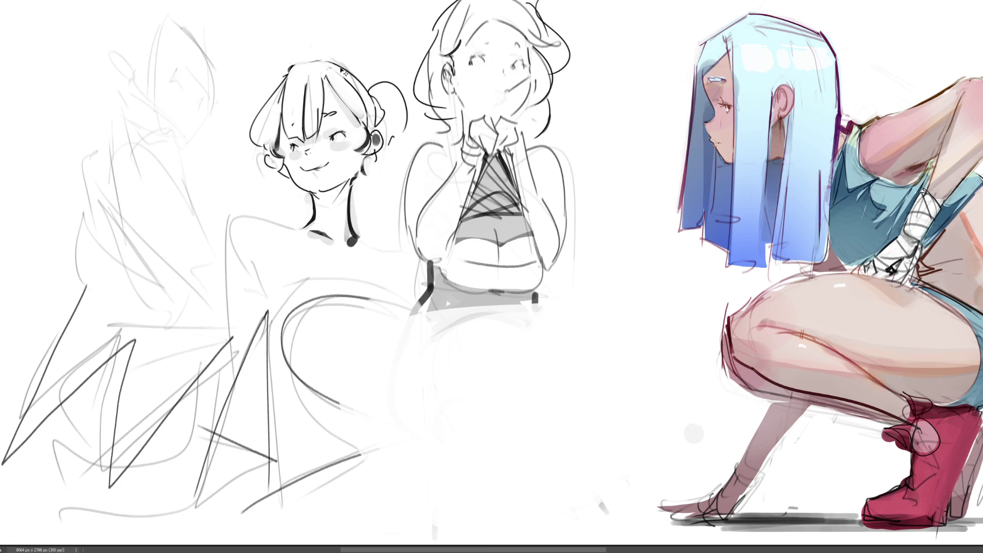
pyautogui.hotkey('ctrl', 'z')
pyautogui.moveTo(284, 130)
pyautogui.mouseDown()
pyautogui.moveTo(284, 150)
pyautogui.moveTo(320, 132)
pyautogui.mouseUp()
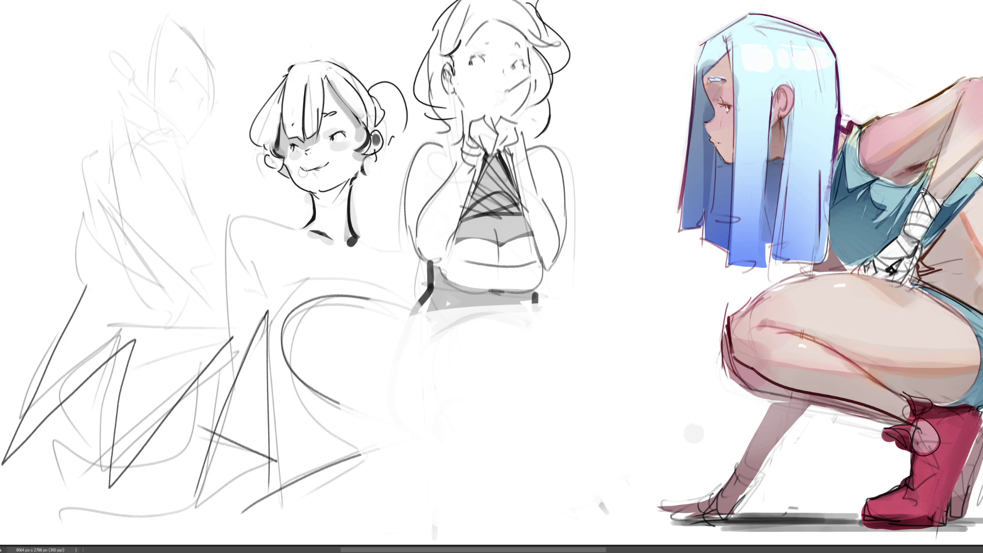
pyautogui.moveTo(373, 167)
pyautogui.mouseDown()
pyautogui.moveTo(393, 118)
pyautogui.moveTo(397, 132)
pyautogui.mouseUp()
pyautogui.moveTo(280, 170)
pyautogui.mouseDown()
pyautogui.moveTo(264, 161)
pyautogui.moveTo(270, 153)
pyautogui.mouseUp()
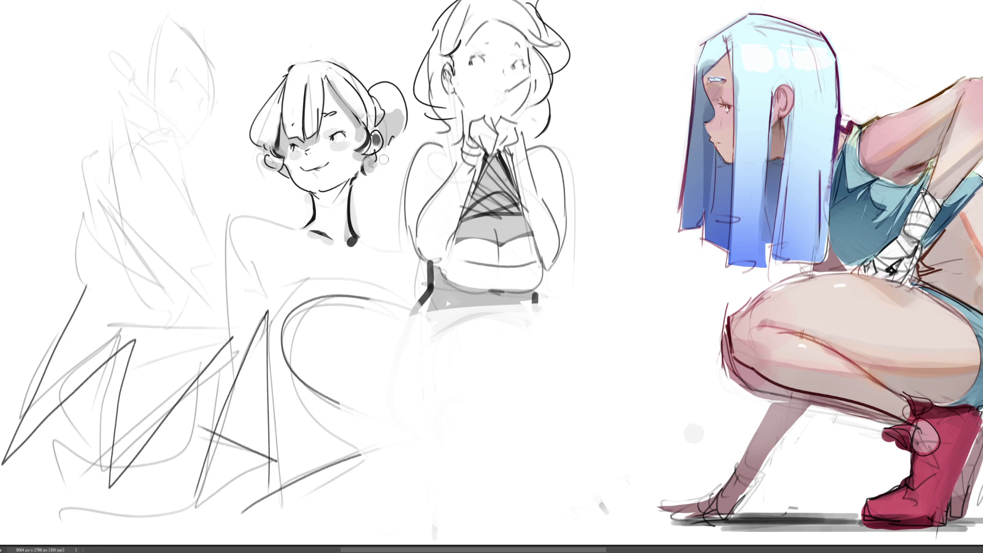
pyautogui.moveTo(311, 193)
pyautogui.mouseDown()
pyautogui.moveTo(344, 189)
pyautogui.moveTo(323, 205)
pyautogui.moveTo(348, 190)
pyautogui.moveTo(324, 233)
pyautogui.moveTo(318, 228)
pyautogui.mouseUp()
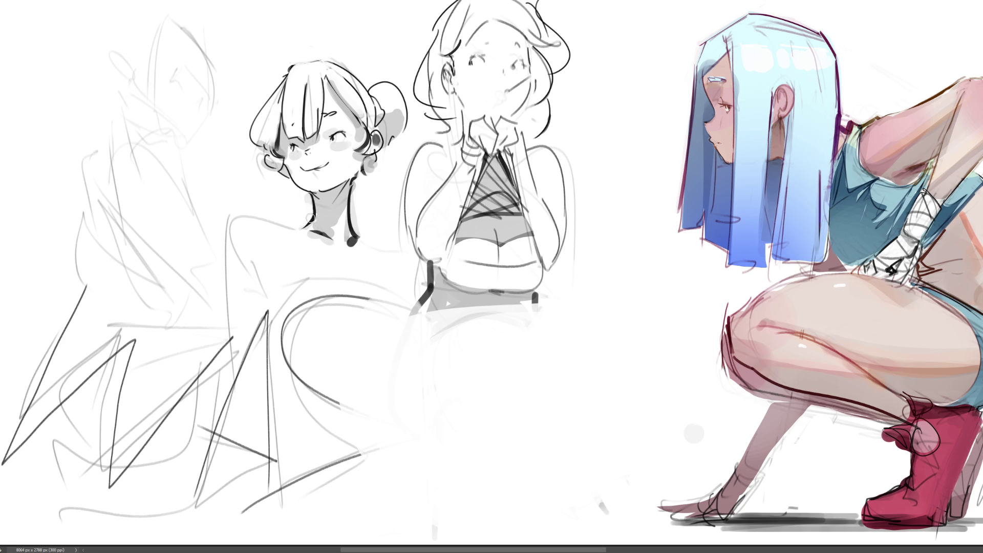
# - Try several left and right shoulder strokes on the bun-haired girl, undoing the overlong ones
pyautogui.moveTo(288, 223)
pyautogui.mouseDown()
pyautogui.moveTo(308, 219)
pyautogui.moveTo(254, 232)
pyautogui.moveTo(253, 244)
pyautogui.moveTo(257, 215)
pyautogui.moveTo(288, 222)
pyautogui.moveTo(262, 303)
pyautogui.mouseUp()
pyautogui.hotkey('ctrl', 'z')
pyautogui.hotkey('ctrl', 'z')
pyautogui.hotkey('ctrl', 'z')
pyautogui.hotkey('ctrl', 'z')
pyautogui.moveTo(257, 213); pyautogui.dragTo(261, 294)
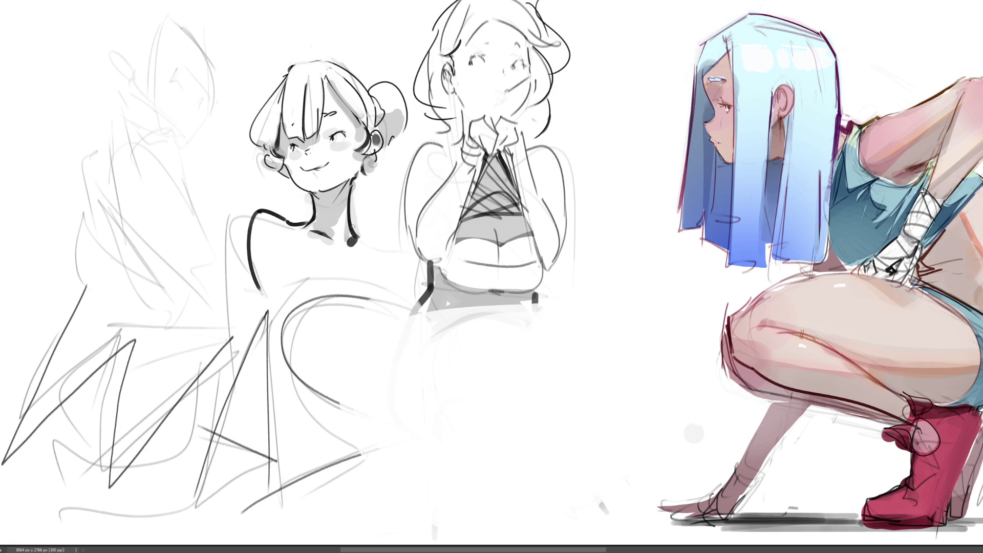
pyautogui.moveTo(351, 240); pyautogui.dragTo(392, 264)
pyautogui.hotkey('ctrl', 'z')
pyautogui.hotkey('ctrl', 'z')
pyautogui.hotkey('ctrl', 'z')
pyautogui.moveTo(295, 224)
pyautogui.mouseDown()
pyautogui.moveTo(266, 210)
pyautogui.moveTo(258, 288)
pyautogui.mouseUp()
pyautogui.hotkey('ctrl', 'z')
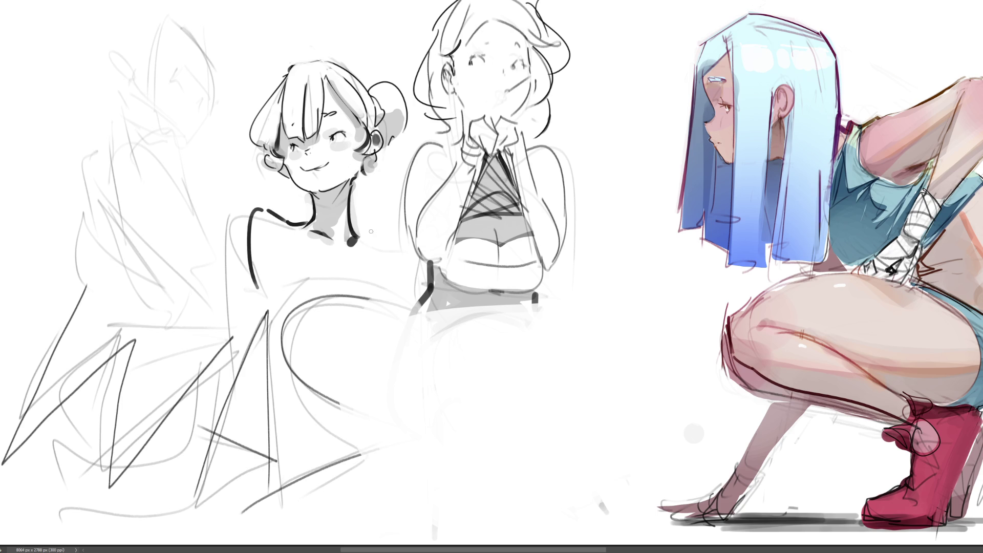
pyautogui.moveTo(370, 231); pyautogui.dragTo(385, 266)
pyautogui.hotkey('ctrl', 'z')
pyautogui.hotkey('ctrl', 'z')
# - Ink the final left shoulder line down the arm and the right shoulder sloping from the neck
pyautogui.hotkey('ctrl', 'z')
pyautogui.moveTo(280, 220)
pyautogui.mouseDown()
pyautogui.moveTo(247, 219)
pyautogui.moveTo(251, 269)
pyautogui.mouseUp()
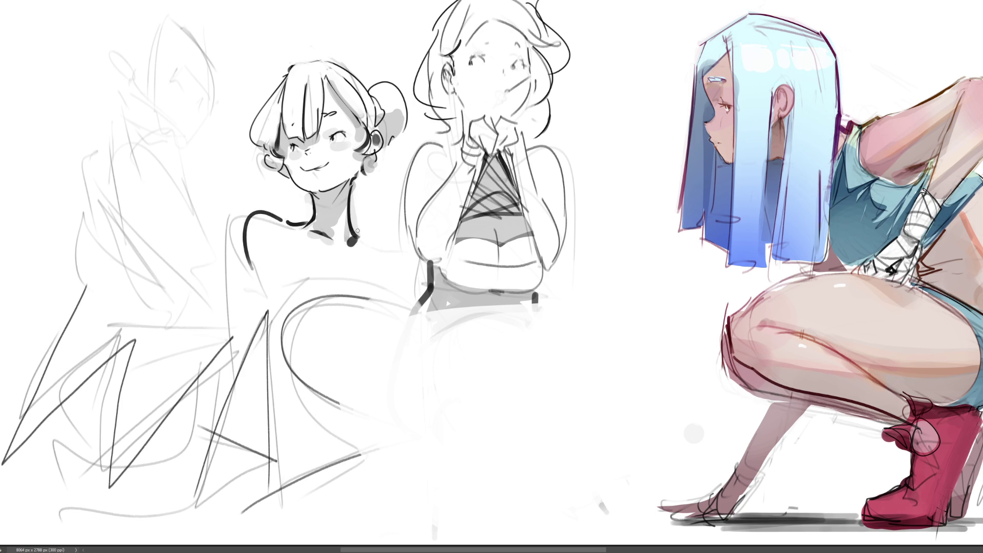
pyautogui.moveTo(357, 231); pyautogui.dragTo(385, 256)
pyautogui.hotkey('ctrl', 'z')
pyautogui.hotkey('ctrl', 'z')
pyautogui.moveTo(287, 223)
pyautogui.mouseDown()
pyautogui.moveTo(264, 211)
pyautogui.moveTo(256, 269)
pyautogui.mouseUp()
pyautogui.moveTo(358, 230)
pyautogui.mouseDown()
pyautogui.moveTo(381, 243)
pyautogui.moveTo(388, 262)
pyautogui.mouseUp()
pyautogui.hotkey('ctrl', 'z')
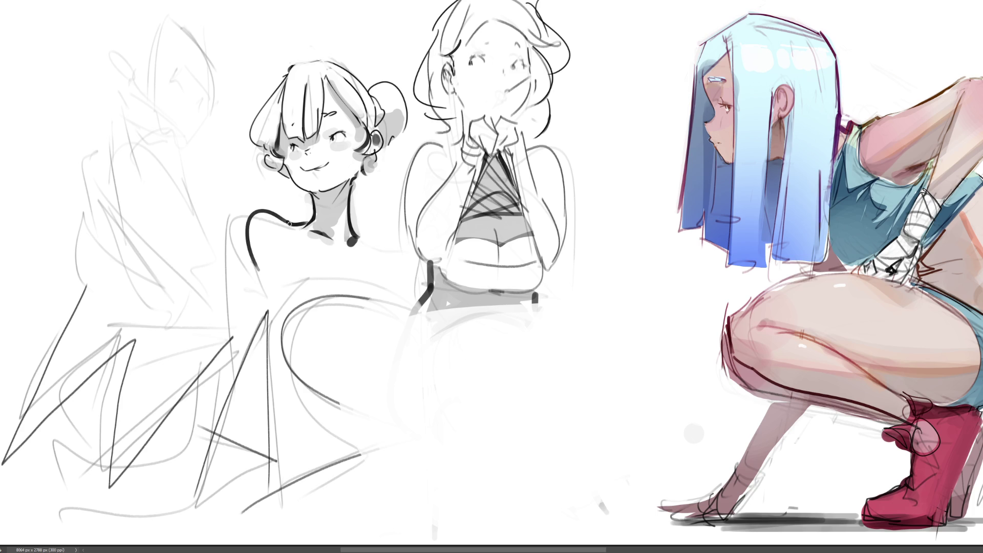
pyautogui.hotkey('ctrl', 'z')
pyautogui.moveTo(290, 224)
pyautogui.mouseDown()
pyautogui.moveTo(271, 214)
pyautogui.moveTo(261, 274)
pyautogui.mouseUp()
pyautogui.moveTo(361, 230); pyautogui.dragTo(387, 265)
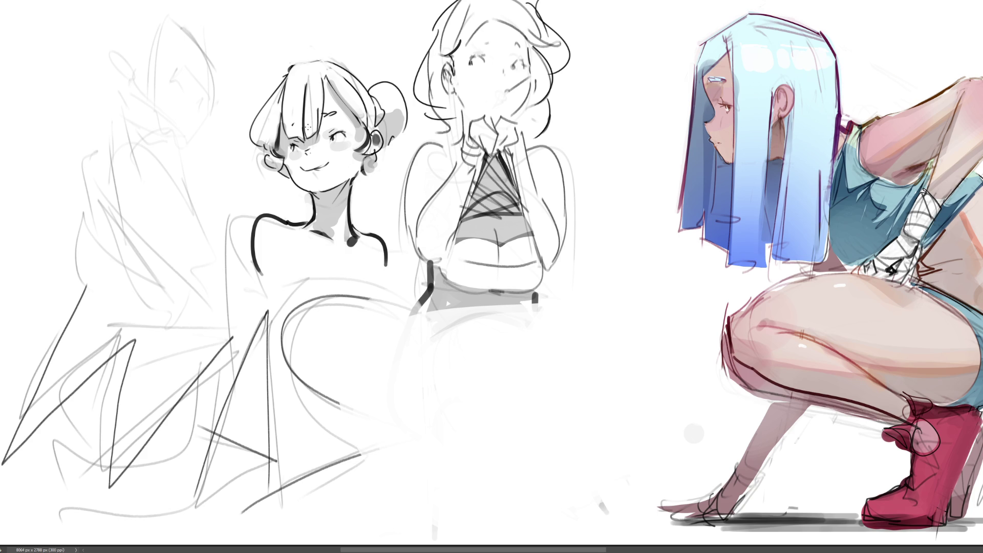
# - Add small chest marks and ink the dress's strapless top edge, redrawing it higher
pyautogui.moveTo(281, 251); pyautogui.dragTo(281, 267)
pyautogui.hotkey('ctrl', 'z')
pyautogui.moveTo(289, 251); pyautogui.dragTo(285, 267)
pyautogui.moveTo(375, 258); pyautogui.dragTo(384, 282)
pyautogui.moveTo(287, 277)
pyautogui.mouseDown()
pyautogui.moveTo(350, 269)
pyautogui.moveTo(376, 279)
pyautogui.mouseUp()
pyautogui.hotkey('ctrl', 'z')
pyautogui.hotkey('ctrl', 'y')
pyautogui.hotkey('ctrl', 'z')
pyautogui.moveTo(297, 272); pyautogui.dragTo(373, 266)
# - Outline the dress's left and right sides from the chest, extending the right edge downward
pyautogui.moveTo(290, 275)
pyautogui.mouseDown()
pyautogui.moveTo(292, 299)
pyautogui.moveTo(377, 276)
pyautogui.moveTo(393, 312)
pyautogui.mouseUp()
pyautogui.hotkey('ctrl', 'z')
pyautogui.moveTo(383, 275)
pyautogui.mouseDown()
pyautogui.moveTo(395, 327)
pyautogui.moveTo(354, 390)
pyautogui.moveTo(375, 412)
pyautogui.mouseUp()
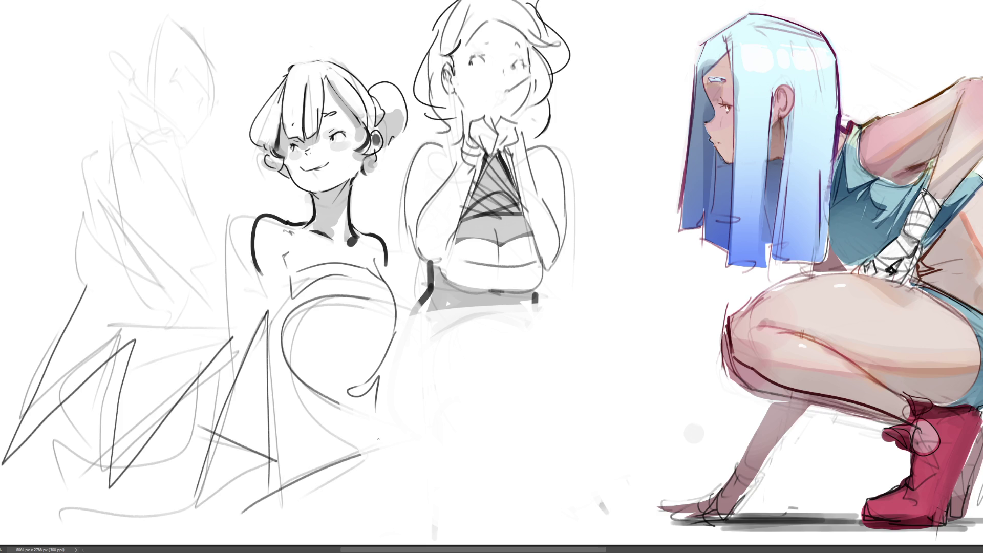
pyautogui.hotkey('ctrl', 'z')
pyautogui.moveTo(258, 267); pyautogui.dragTo(276, 322)
pyautogui.moveTo(389, 268); pyautogui.dragTo(396, 333)
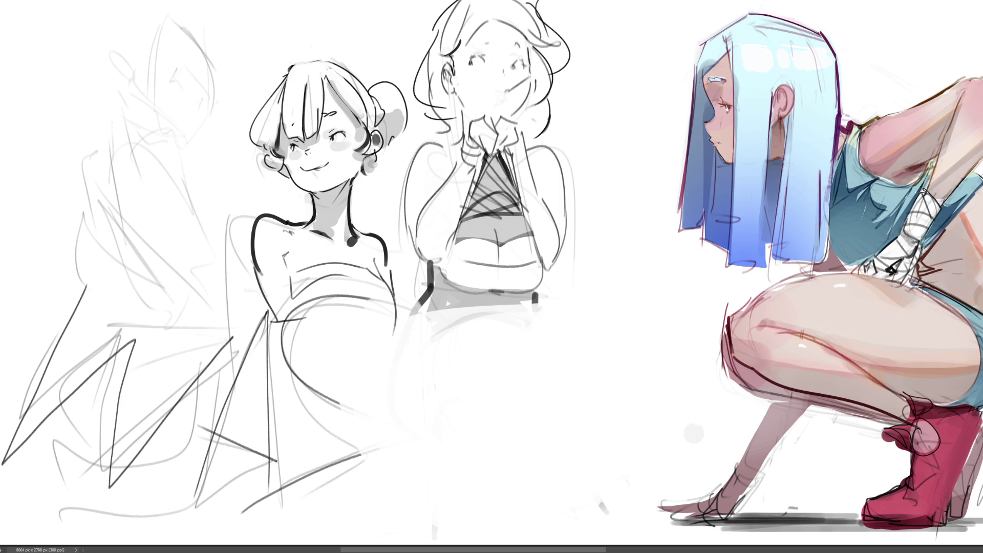
pyautogui.moveTo(288, 307)
pyautogui.mouseDown()
pyautogui.moveTo(300, 274)
pyautogui.moveTo(296, 322)
pyautogui.moveTo(321, 330)
pyautogui.mouseUp()
pyautogui.moveTo(391, 297); pyautogui.dragTo(396, 412)
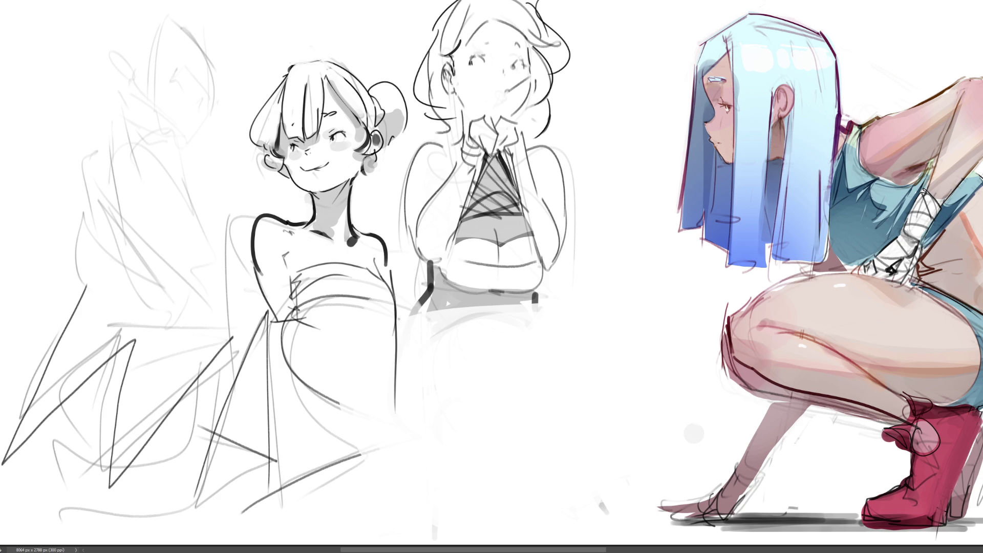
pyautogui.moveTo(398, 323); pyautogui.dragTo(403, 514)
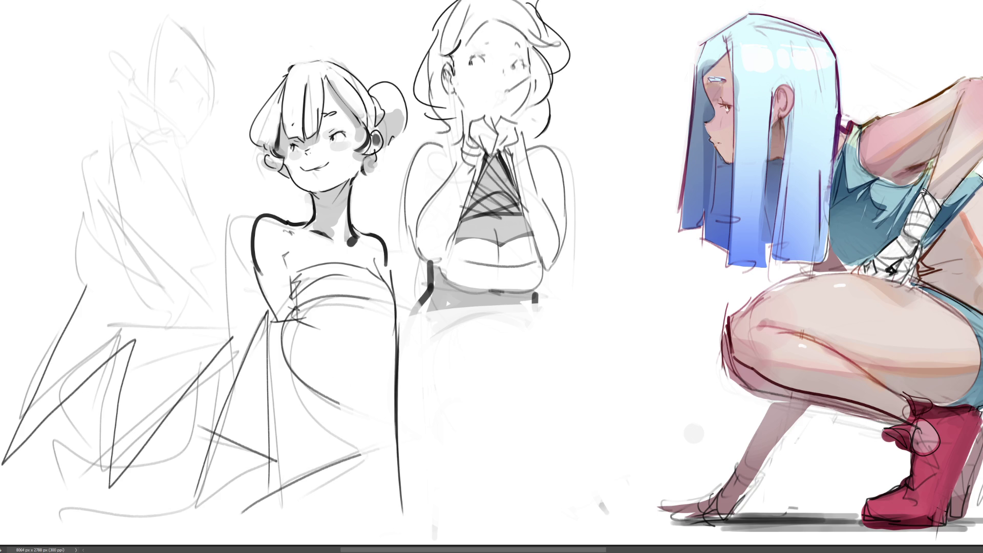
# - Add waist folds, a long skirt fold, and the skirt's left edge and hem
pyautogui.moveTo(294, 320); pyautogui.dragTo(315, 333)
pyautogui.moveTo(307, 331); pyautogui.dragTo(326, 341)
pyautogui.moveTo(398, 333); pyautogui.dragTo(380, 353)
pyautogui.moveTo(297, 322)
pyautogui.mouseDown()
pyautogui.moveTo(240, 477)
pyautogui.moveTo(281, 505)
pyautogui.mouseUp()
pyautogui.moveTo(287, 345)
pyautogui.mouseDown()
pyautogui.moveTo(272, 526)
pyautogui.moveTo(397, 522)
pyautogui.mouseUp()
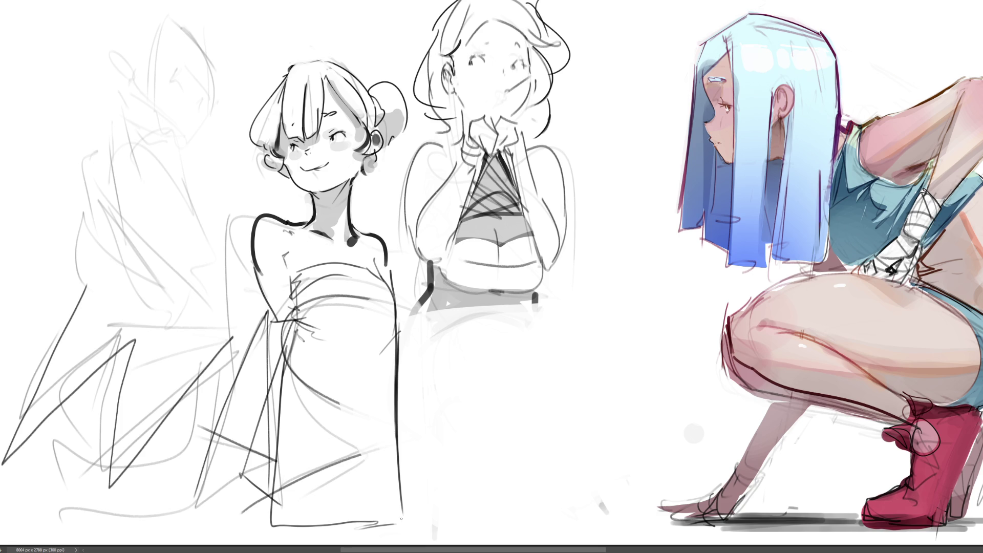
pyautogui.moveTo(397, 352); pyautogui.dragTo(396, 451)
pyautogui.moveTo(398, 412); pyautogui.dragTo(431, 526)
pyautogui.hotkey('ctrl', 'z')
# - Finish the skirt's right edge and hem corner, draw a foot, and add a looped tie
pyautogui.moveTo(393, 394); pyautogui.dragTo(411, 527)
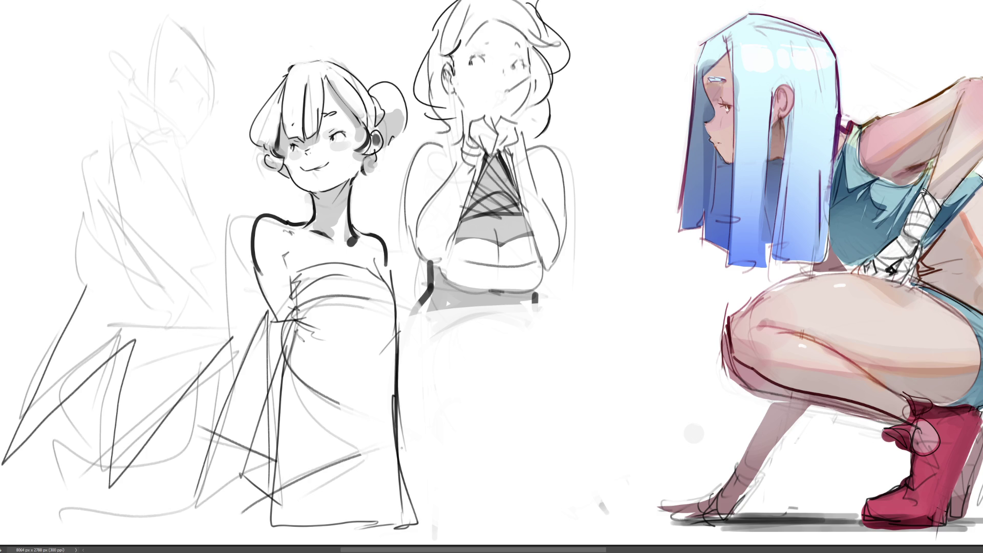
pyautogui.moveTo(398, 430); pyautogui.dragTo(426, 528)
pyautogui.moveTo(288, 348)
pyautogui.mouseDown()
pyautogui.moveTo(246, 507)
pyautogui.moveTo(253, 524)
pyautogui.mouseUp()
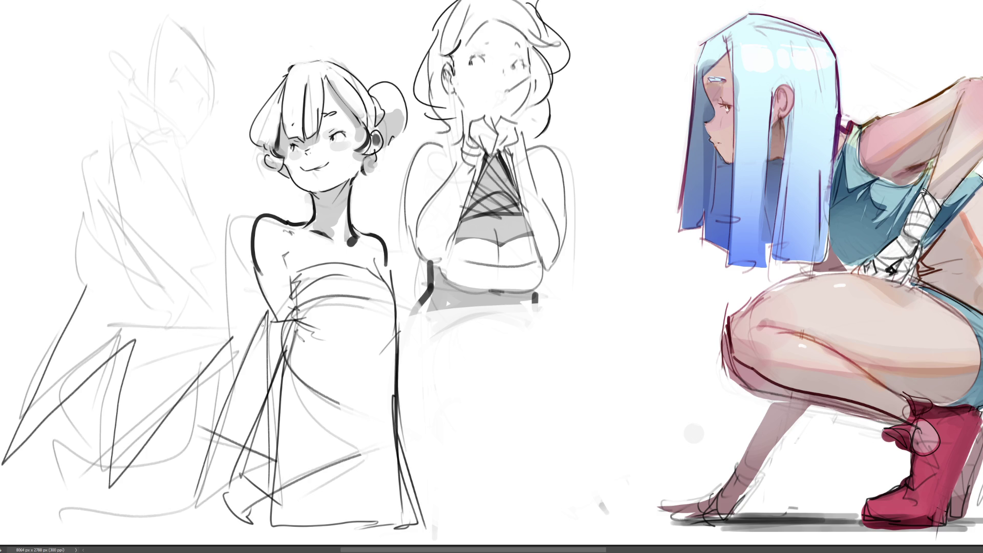
pyautogui.moveTo(265, 306)
pyautogui.mouseDown()
pyautogui.moveTo(281, 353)
pyautogui.moveTo(270, 358)
pyautogui.mouseUp()
pyautogui.moveTo(403, 336); pyautogui.dragTo(426, 411)
pyautogui.hotkey('ctrl', 'z')
pyautogui.moveTo(402, 337); pyautogui.dragTo(456, 512)
pyautogui.hotkey('ctrl', 'z')
pyautogui.moveTo(410, 347)
pyautogui.mouseDown()
pyautogui.moveTo(411, 395)
pyautogui.moveTo(440, 500)
pyautogui.mouseUp()
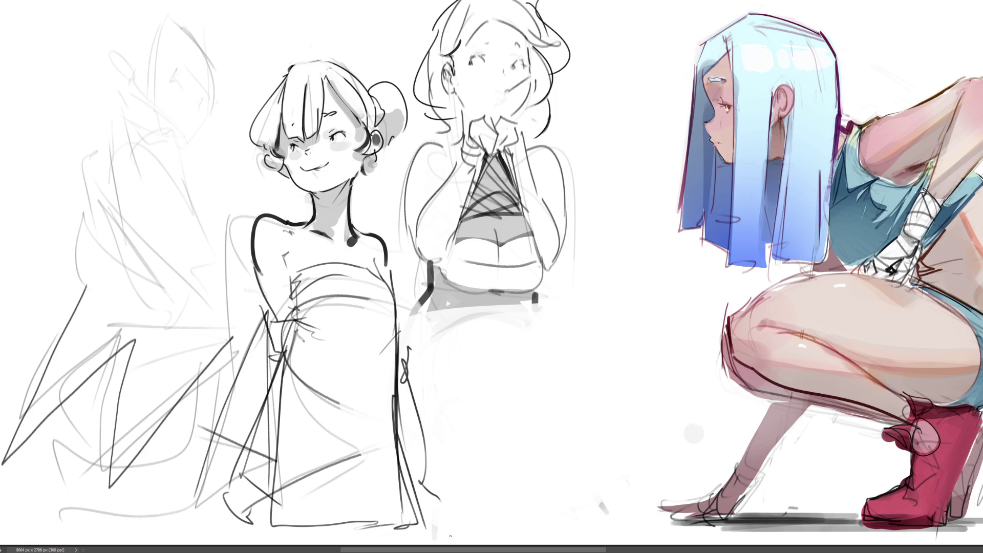
pyautogui.moveTo(272, 319); pyautogui.dragTo(244, 382)
pyautogui.hotkey('ctrl', 'z')
pyautogui.moveTo(375, 138); pyautogui.dragTo(378, 141)
pyautogui.moveTo(373, 145); pyautogui.dragTo(371, 149)
# - Ink strokes at the top of the middle girl's hair and a diagonal strand, retrying misfires
pyautogui.moveTo(459, 1)
pyautogui.mouseDown()
pyautogui.moveTo(426, 30)
pyautogui.moveTo(437, 54)
pyautogui.mouseUp()
pyautogui.moveTo(460, 1); pyautogui.dragTo(440, 48)
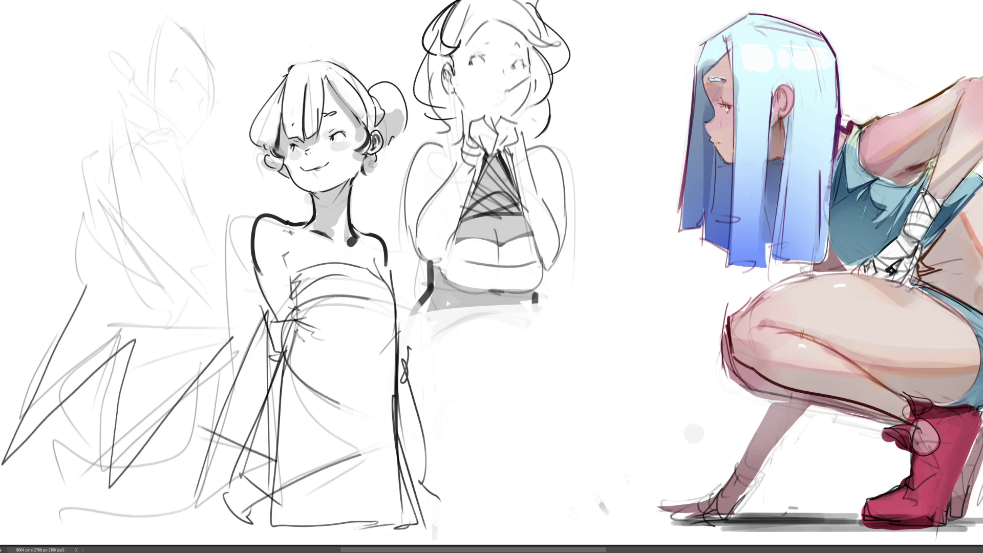
pyautogui.moveTo(467, 1)
pyautogui.mouseDown()
pyautogui.moveTo(447, 13)
pyautogui.moveTo(444, 51)
pyautogui.mouseUp()
pyautogui.hotkey('ctrl', 'z')
pyautogui.moveTo(469, 0); pyautogui.dragTo(450, 61)
pyautogui.hotkey('ctrl', 'z')
pyautogui.hotkey('ctrl', 'z')
pyautogui.moveTo(497, 21); pyautogui.dragTo(447, 66)
pyautogui.hotkey('ctrl', 'z')
pyautogui.moveTo(520, 15); pyautogui.dragTo(446, 60)
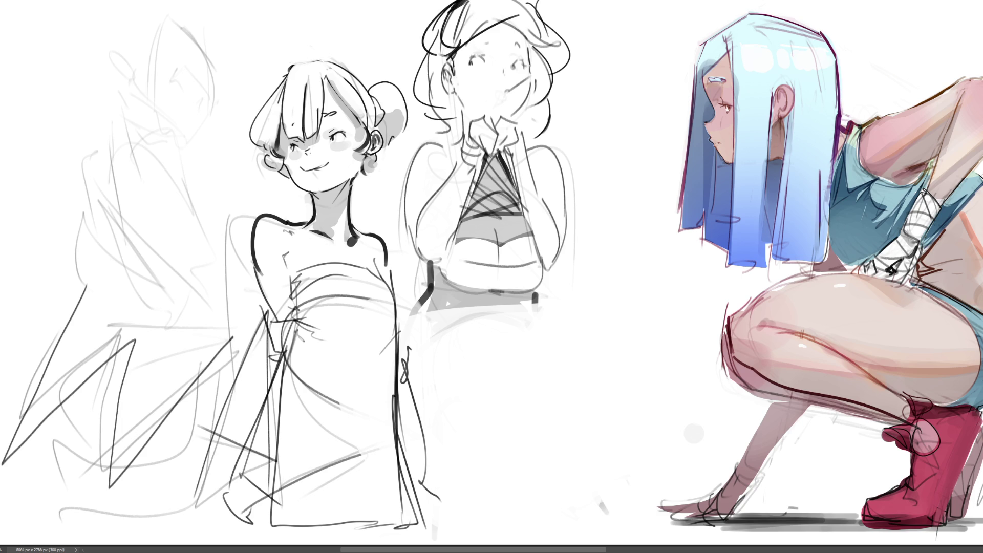
# - Add curved strands at the hair's top right and strands down both sides of the head
pyautogui.hotkey('ctrl', 'z')
pyautogui.moveTo(507, 6); pyautogui.dragTo(455, 50)
pyautogui.hotkey('ctrl', 'z')
pyautogui.moveTo(498, 16); pyautogui.dragTo(454, 54)
pyautogui.moveTo(529, 8); pyautogui.dragTo(454, 54)
pyautogui.hotkey('ctrl', 'z')
pyautogui.hotkey('ctrl', 'z')
pyautogui.moveTo(540, 0)
pyautogui.mouseDown()
pyautogui.moveTo(516, 29)
pyautogui.moveTo(562, 45)
pyautogui.mouseUp()
pyautogui.hotkey('ctrl', 'z')
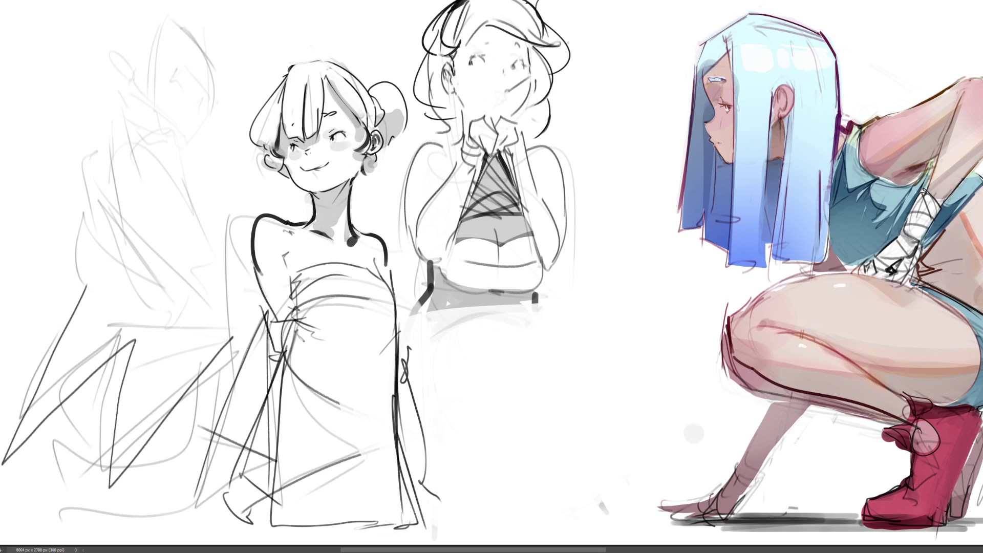
pyautogui.moveTo(544, 12); pyautogui.dragTo(560, 41)
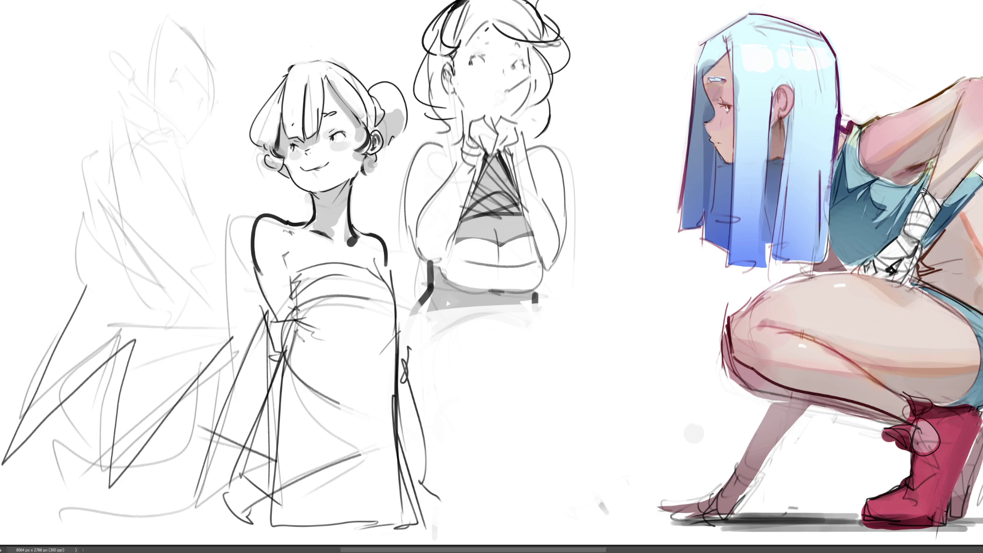
pyautogui.moveTo(487, 30); pyautogui.dragTo(452, 58)
pyautogui.moveTo(548, 24)
pyautogui.mouseDown()
pyautogui.moveTo(564, 76)
pyautogui.moveTo(534, 117)
pyautogui.mouseUp()
pyautogui.moveTo(417, 47); pyautogui.dragTo(423, 115)
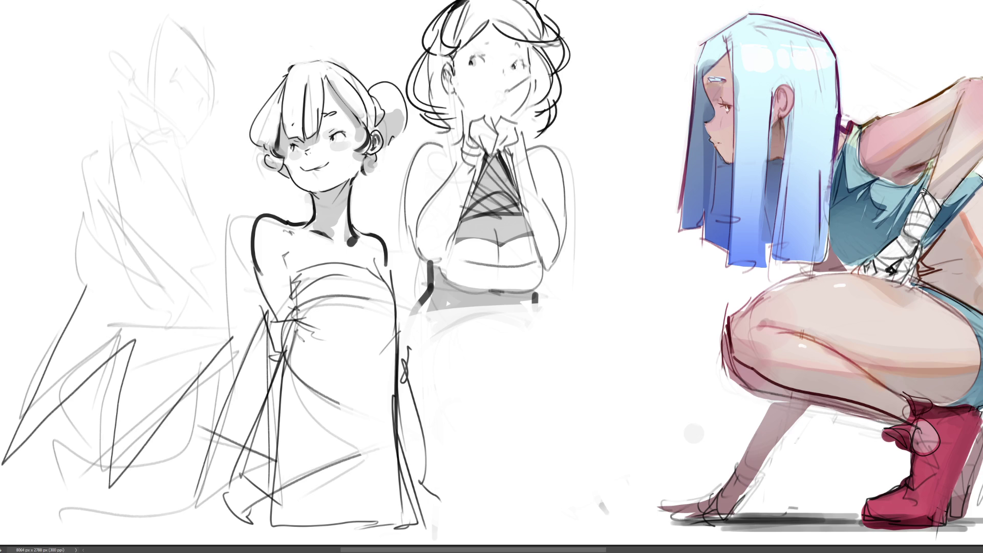
# - Ink the left eyelid and shade the hairline, face, neck and hair sides grey
pyautogui.moveTo(472, 57); pyautogui.dragTo(523, 66)
pyautogui.moveTo(491, 27); pyautogui.dragTo(519, 46)
pyautogui.moveTo(535, 60)
pyautogui.mouseDown()
pyautogui.moveTo(535, 90)
pyautogui.moveTo(546, 64)
pyautogui.moveTo(548, 77)
pyautogui.moveTo(534, 49)
pyautogui.moveTo(530, 113)
pyautogui.moveTo(543, 125)
pyautogui.mouseUp()
pyautogui.moveTo(461, 59)
pyautogui.mouseDown()
pyautogui.moveTo(487, 25)
pyautogui.moveTo(446, 46)
pyautogui.moveTo(426, 100)
pyautogui.moveTo(466, 135)
pyautogui.mouseUp()
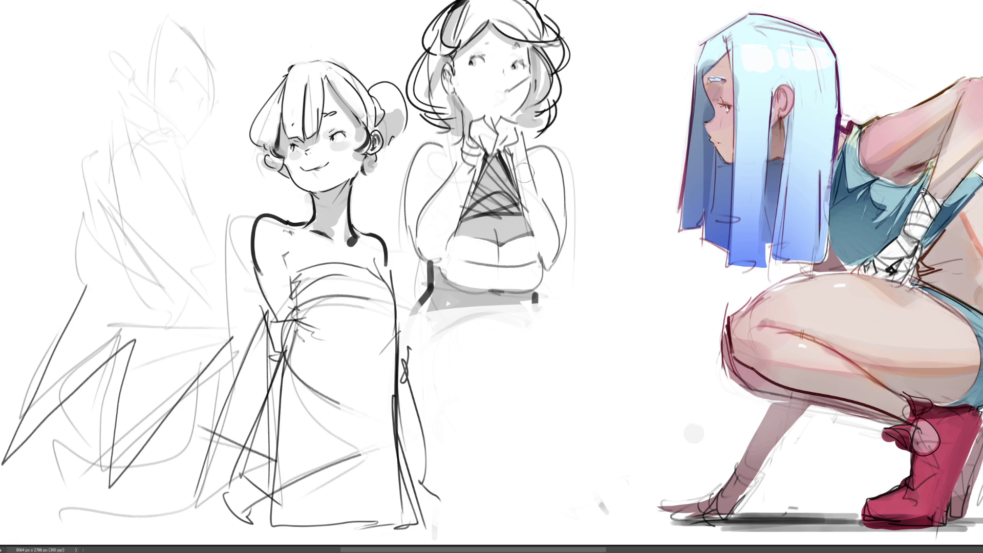
# - Paint a thick solid black band across the girl's chest, redoing it and rounding its left end
pyautogui.moveTo(462, 274)
pyautogui.mouseDown()
pyautogui.moveTo(450, 269)
pyautogui.moveTo(534, 267)
pyautogui.moveTo(518, 282)
pyautogui.moveTo(449, 276)
pyautogui.moveTo(486, 289)
pyautogui.moveTo(527, 288)
pyautogui.moveTo(540, 276)
pyautogui.mouseUp()
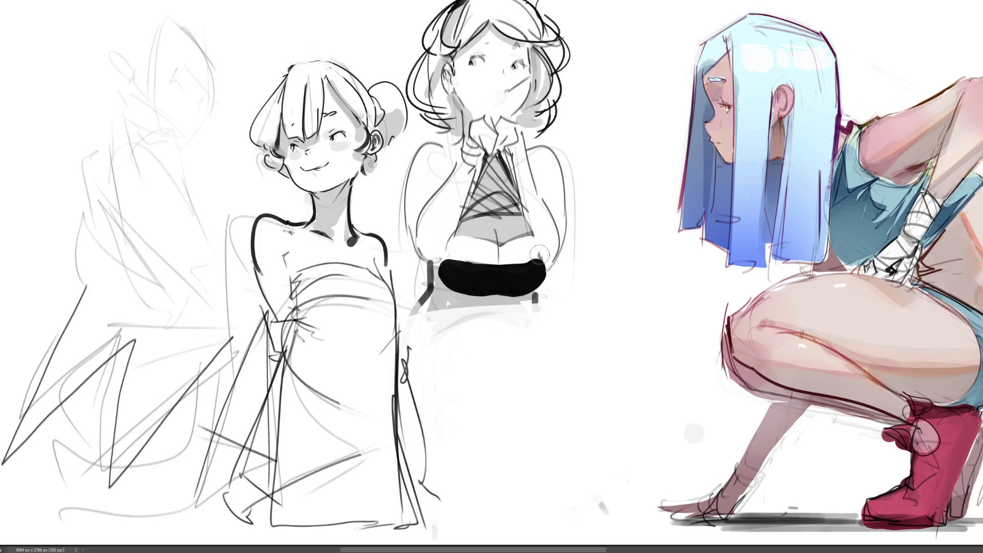
pyautogui.hotkey('ctrl', 'z')
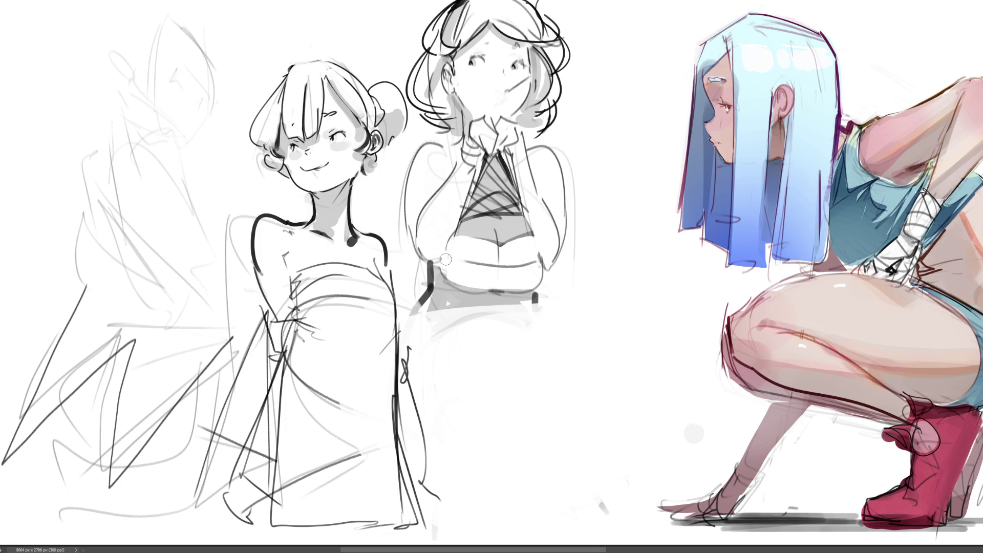
pyautogui.moveTo(445, 257)
pyautogui.mouseDown()
pyautogui.moveTo(455, 277)
pyautogui.moveTo(461, 267)
pyautogui.moveTo(494, 269)
pyautogui.moveTo(466, 284)
pyautogui.moveTo(518, 282)
pyautogui.moveTo(494, 277)
pyautogui.moveTo(538, 264)
pyautogui.moveTo(520, 287)
pyautogui.moveTo(540, 264)
pyautogui.mouseUp()
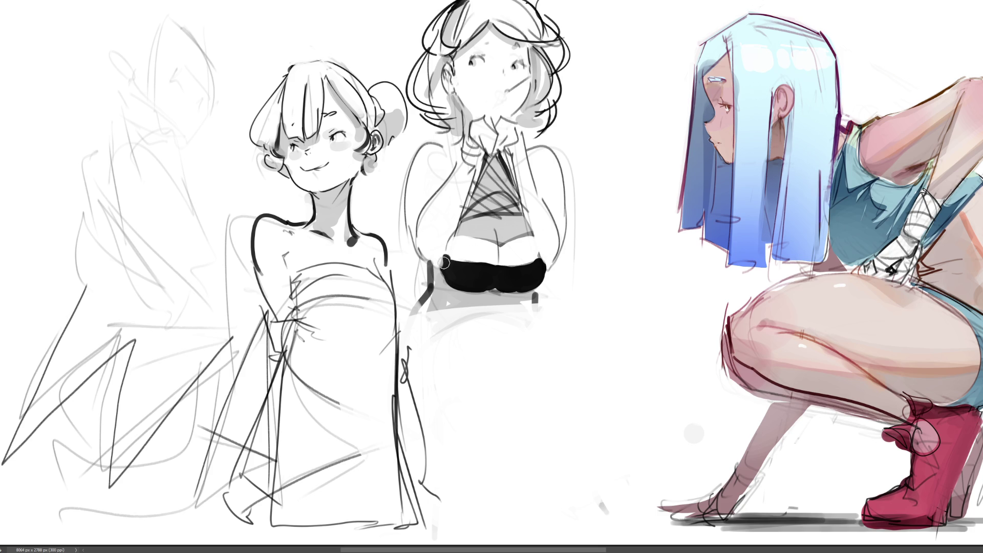
pyautogui.moveTo(453, 276)
pyautogui.mouseDown()
pyautogui.moveTo(445, 262)
pyautogui.moveTo(455, 250)
pyautogui.mouseUp()
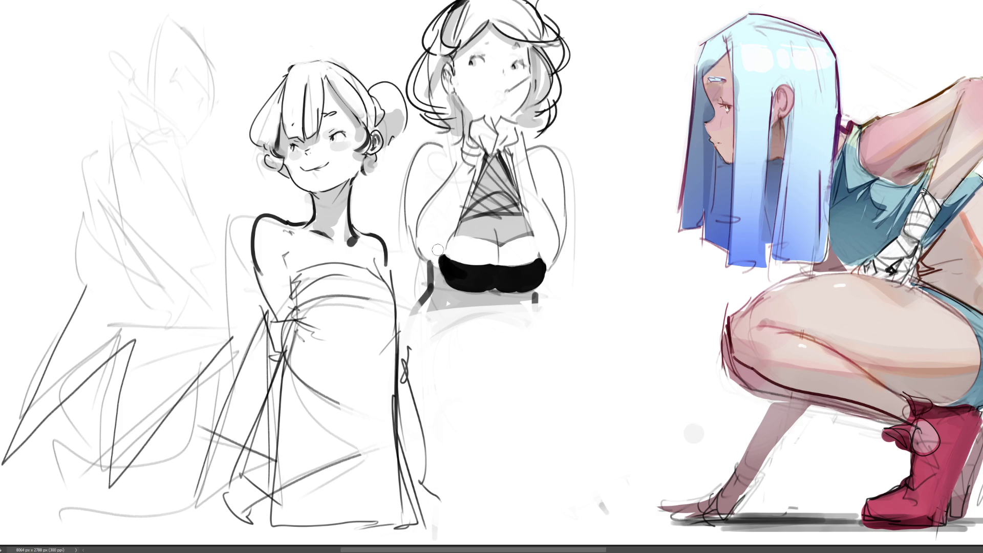
pyautogui.moveTo(436, 248); pyautogui.dragTo(445, 272)
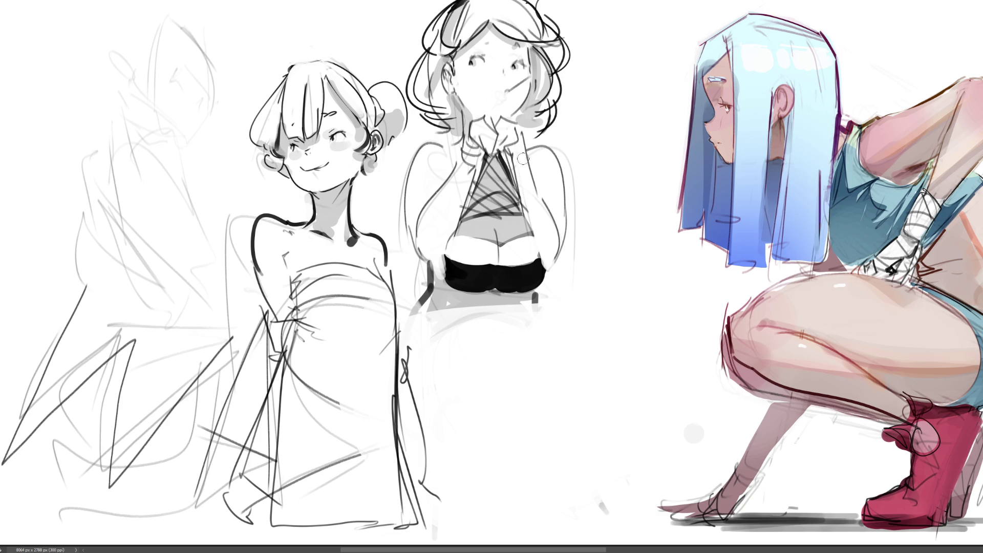
# - Erase the faint arc beside her arm, darken the hip contour, and try then discard earring dots
pyautogui.moveTo(578, 177); pyautogui.dragTo(574, 307)
pyautogui.moveTo(554, 274)
pyautogui.mouseDown()
pyautogui.moveTo(572, 233)
pyautogui.moveTo(560, 266)
pyautogui.moveTo(576, 256)
pyautogui.moveTo(556, 268)
pyautogui.mouseUp()
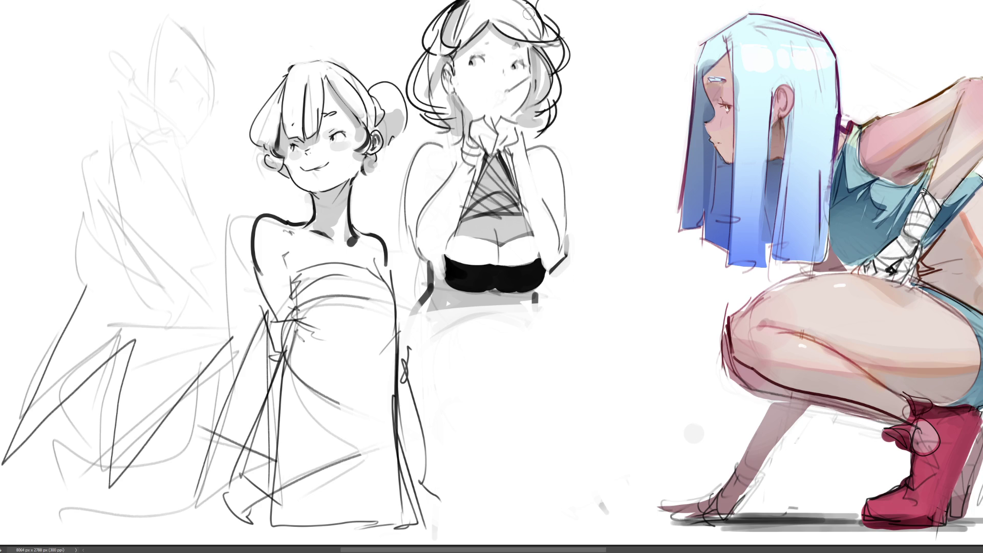
pyautogui.click(453, 95)
pyautogui.hotkey('ctrl', 'z')
pyautogui.click(530, 100)
pyautogui.hotkey('ctrl', 'z')
pyautogui.click(522, 122)
pyautogui.hotkey('ctrl', 'z')
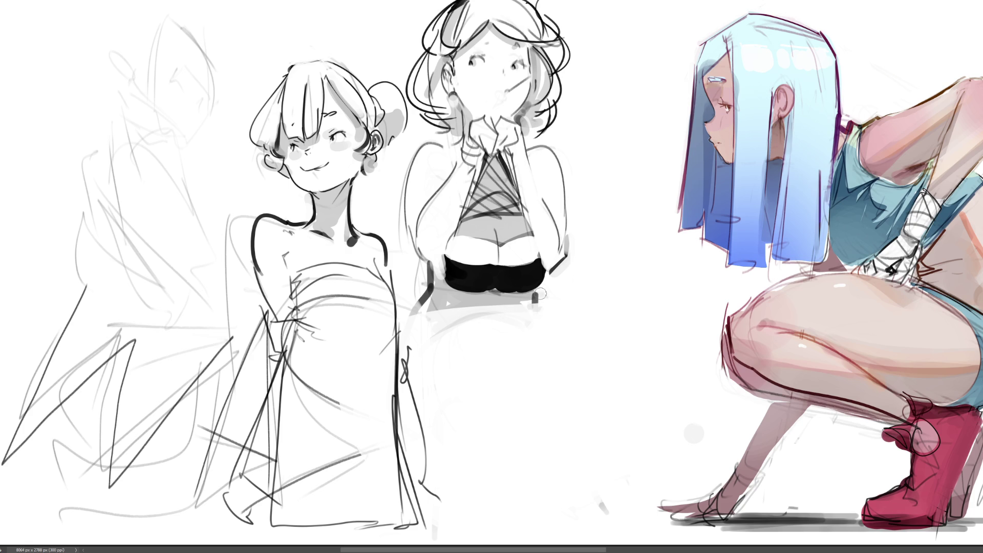
# - Paint thick crossing sash strokes as a V below the black top, whiting out the first attempt
pyautogui.moveTo(541, 293); pyautogui.dragTo(482, 339)
pyautogui.moveTo(427, 279); pyautogui.dragTo(463, 310)
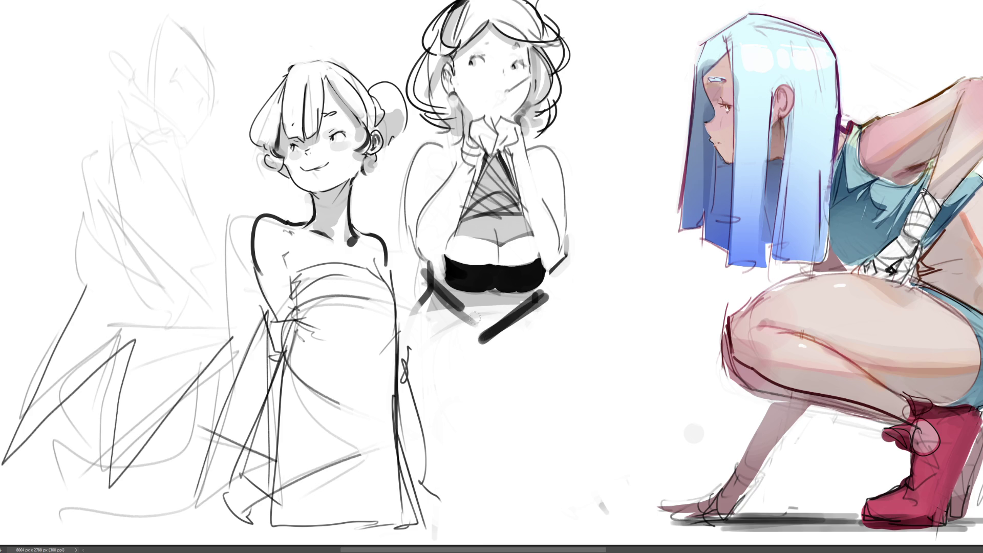
pyautogui.moveTo(409, 276)
pyautogui.mouseDown()
pyautogui.moveTo(453, 320)
pyautogui.moveTo(474, 325)
pyautogui.mouseUp()
pyautogui.moveTo(438, 284); pyautogui.dragTo(491, 338)
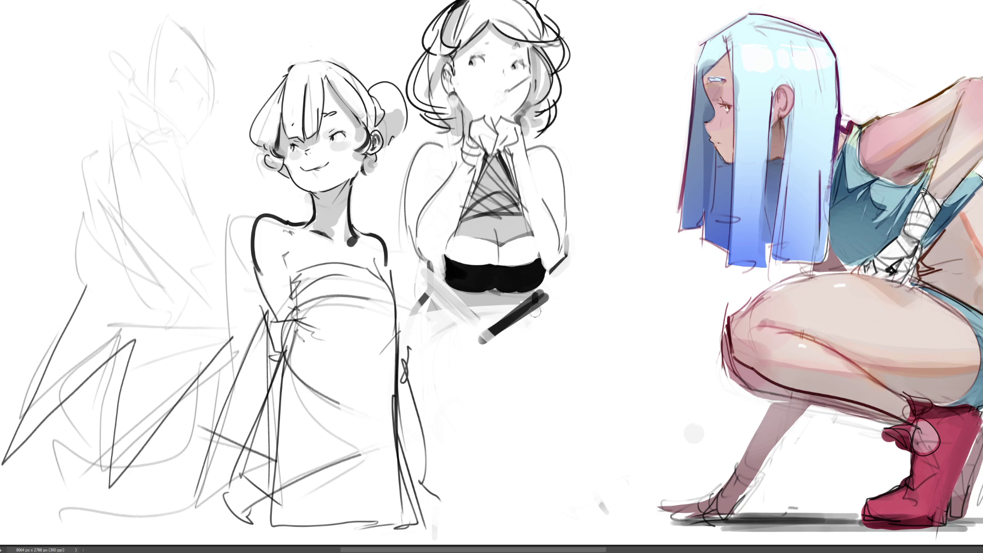
pyautogui.moveTo(551, 292); pyautogui.dragTo(482, 340)
pyautogui.moveTo(425, 271)
pyautogui.mouseDown()
pyautogui.moveTo(507, 330)
pyautogui.moveTo(549, 296)
pyautogui.mouseUp()
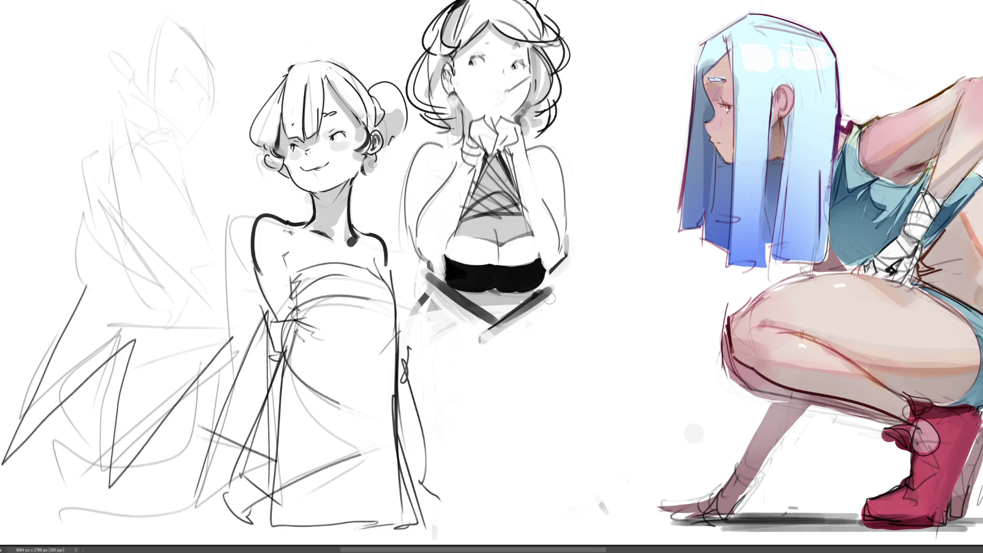
pyautogui.moveTo(456, 312)
pyautogui.mouseDown()
pyautogui.moveTo(439, 289)
pyautogui.moveTo(486, 323)
pyautogui.mouseUp()
pyautogui.moveTo(428, 307)
pyautogui.mouseDown()
pyautogui.moveTo(507, 331)
pyautogui.moveTo(548, 290)
pyautogui.moveTo(512, 305)
pyautogui.mouseUp()
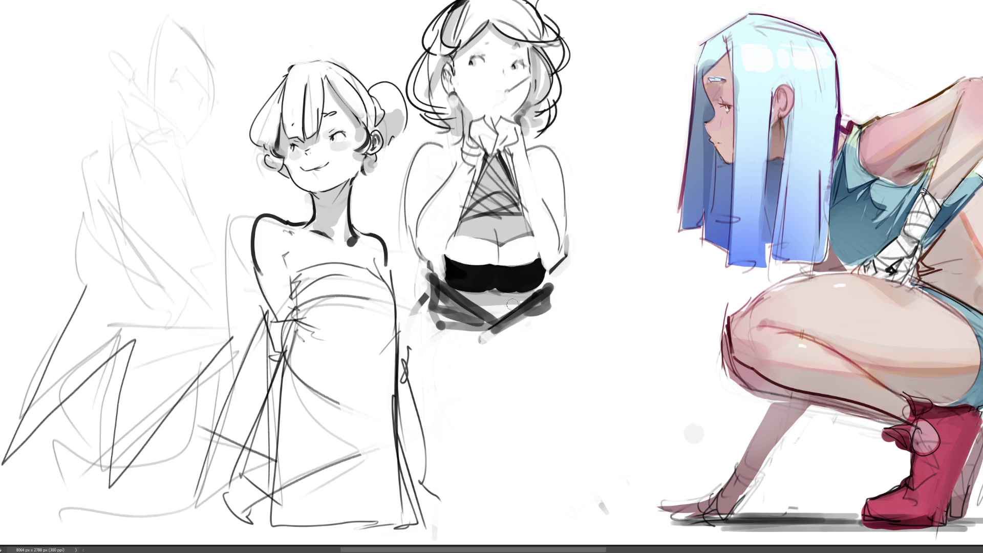
pyautogui.moveTo(455, 292)
pyautogui.mouseDown()
pyautogui.moveTo(545, 287)
pyautogui.moveTo(470, 294)
pyautogui.moveTo(530, 300)
pyautogui.moveTo(491, 315)
pyautogui.moveTo(499, 318)
pyautogui.mouseUp()
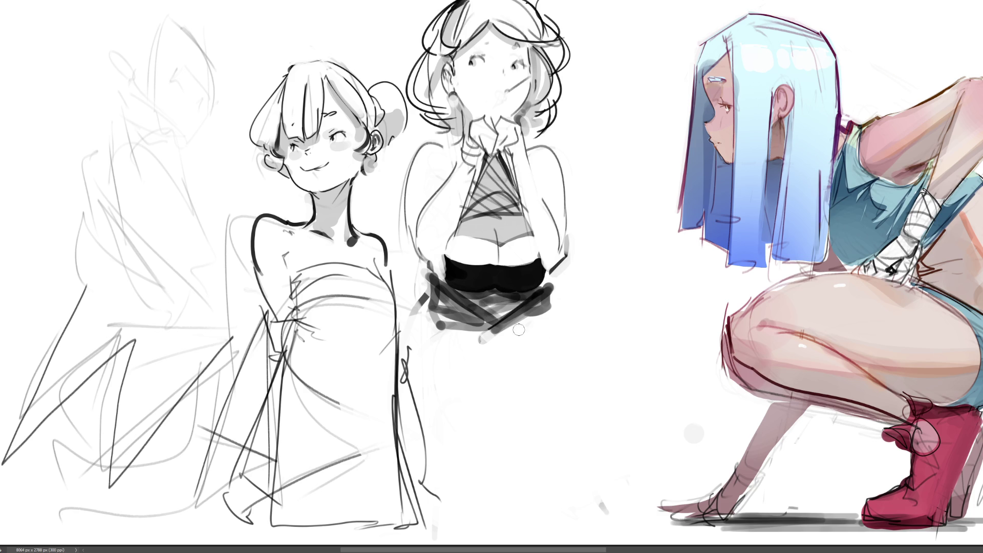
# - Add a long diagonal trailing sash tail plus vertical and crossing strokes below the waistband
pyautogui.moveTo(496, 324); pyautogui.dragTo(602, 357)
pyautogui.moveTo(551, 291)
pyautogui.mouseDown()
pyautogui.moveTo(578, 344)
pyautogui.moveTo(515, 333)
pyautogui.moveTo(526, 321)
pyautogui.mouseUp()
pyautogui.moveTo(430, 271); pyautogui.dragTo(418, 335)
pyautogui.moveTo(427, 327); pyautogui.dragTo(494, 328)
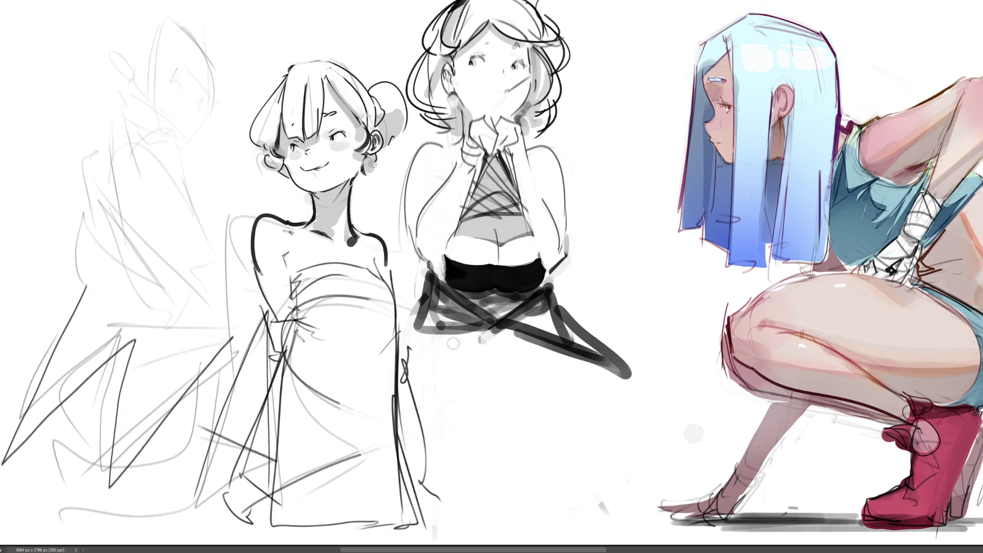
pyautogui.moveTo(430, 297); pyautogui.dragTo(413, 357)
pyautogui.moveTo(420, 358); pyautogui.dragTo(515, 325)
pyautogui.moveTo(517, 324); pyautogui.dragTo(626, 359)
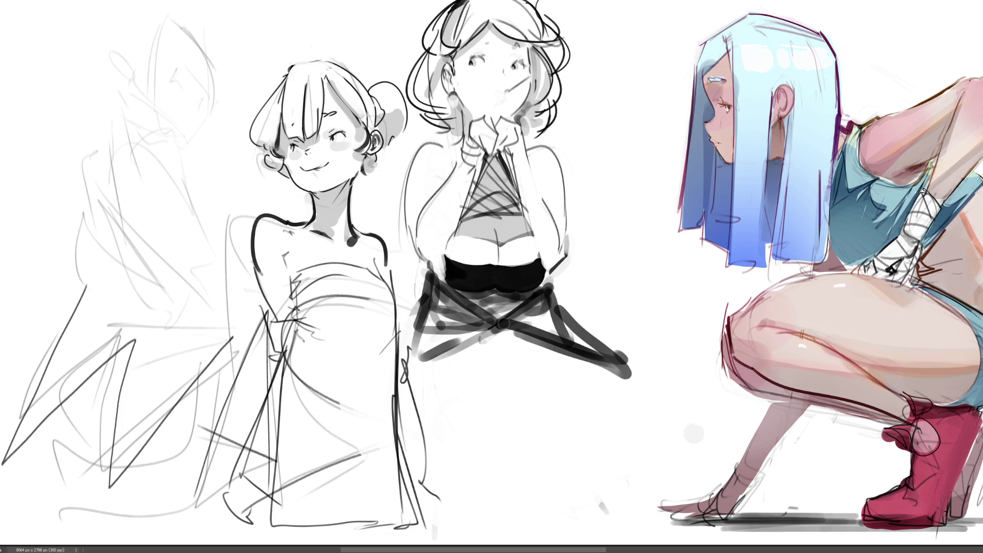
pyautogui.moveTo(479, 303)
pyautogui.mouseDown()
pyautogui.moveTo(461, 290)
pyautogui.moveTo(517, 296)
pyautogui.moveTo(489, 302)
pyautogui.moveTo(474, 288)
pyautogui.moveTo(512, 287)
pyautogui.moveTo(515, 305)
pyautogui.moveTo(476, 300)
pyautogui.moveTo(511, 310)
pyautogui.moveTo(492, 302)
pyautogui.mouseUp()
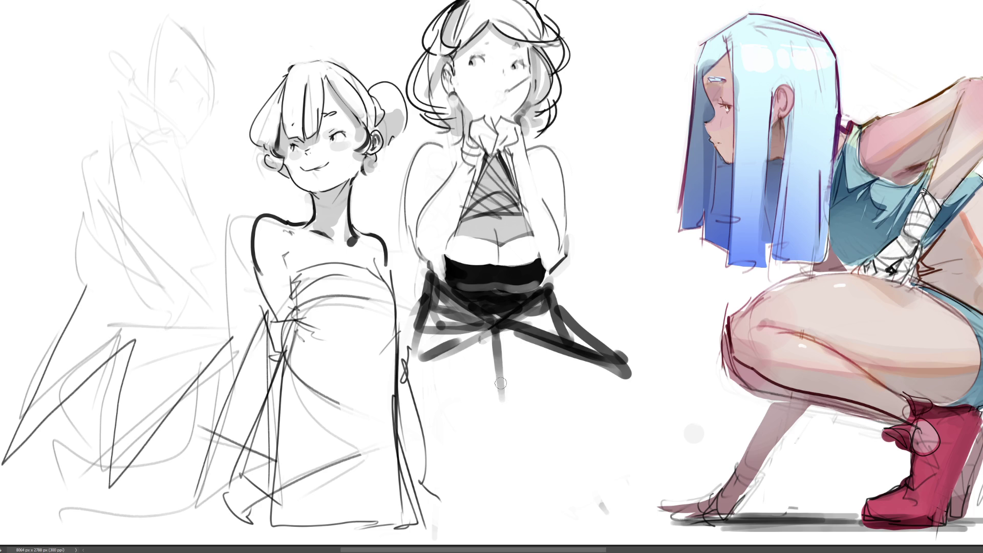
# - Sketch the skirt's vertical drape lines and curved right contour, undoing unwanted centre strokes
pyautogui.moveTo(494, 332)
pyautogui.mouseDown()
pyautogui.moveTo(512, 439)
pyautogui.moveTo(496, 449)
pyautogui.moveTo(528, 450)
pyautogui.mouseUp()
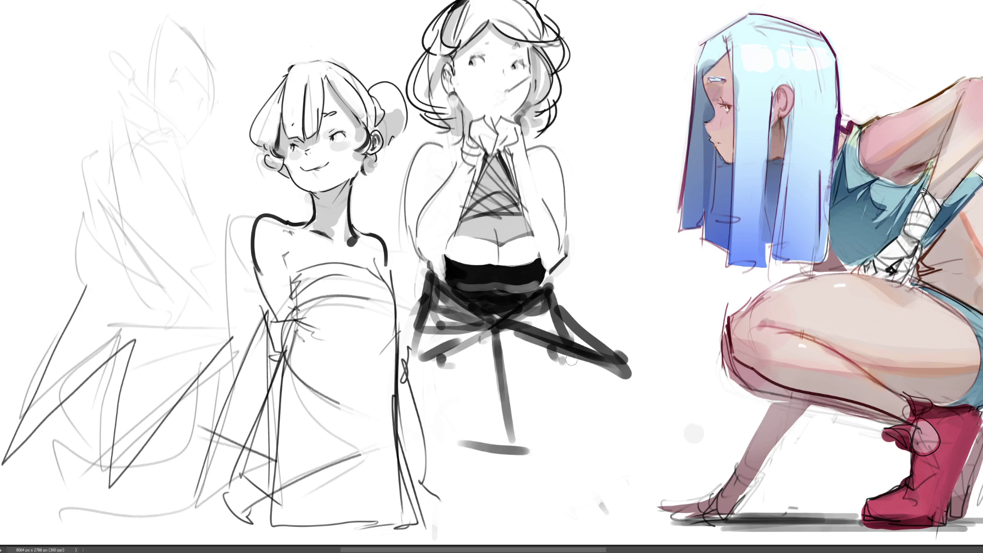
pyautogui.moveTo(569, 356); pyautogui.dragTo(598, 449)
pyautogui.moveTo(581, 356)
pyautogui.mouseDown()
pyautogui.moveTo(619, 464)
pyautogui.moveTo(614, 499)
pyautogui.mouseUp()
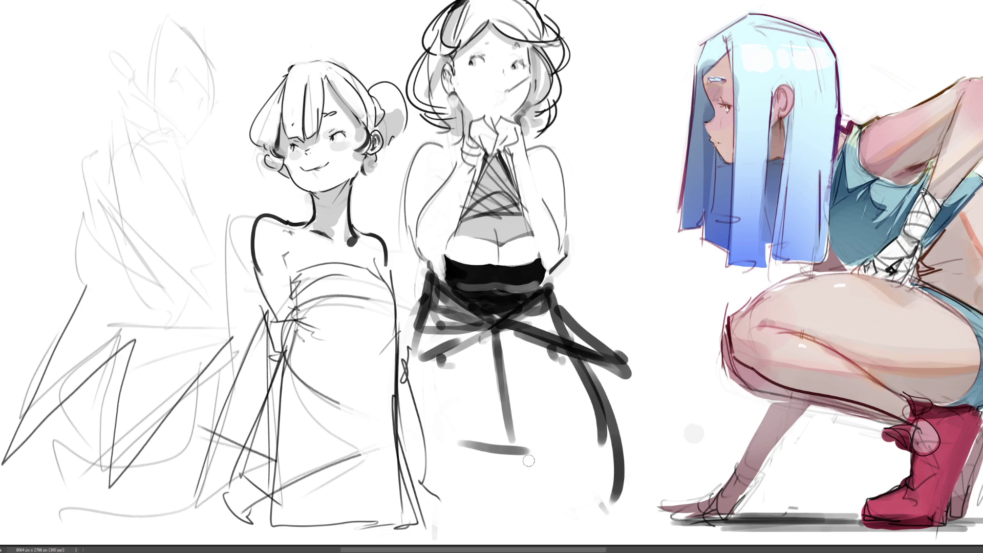
pyautogui.moveTo(525, 458)
pyautogui.mouseDown()
pyautogui.moveTo(559, 444)
pyautogui.moveTo(525, 486)
pyautogui.mouseUp()
pyautogui.moveTo(475, 445); pyautogui.dragTo(512, 489)
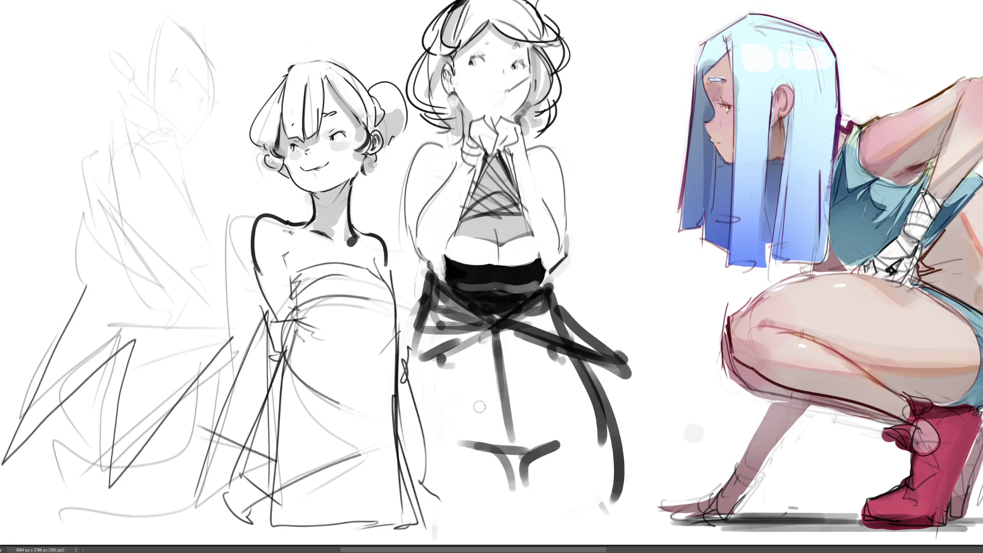
pyautogui.hotkey('ctrl', 'z')
pyautogui.hotkey('ctrl', 'z')
pyautogui.hotkey('ctrl', 'z')
pyautogui.moveTo(510, 451)
pyautogui.mouseDown()
pyautogui.moveTo(515, 496)
pyautogui.moveTo(556, 444)
pyautogui.mouseUp()
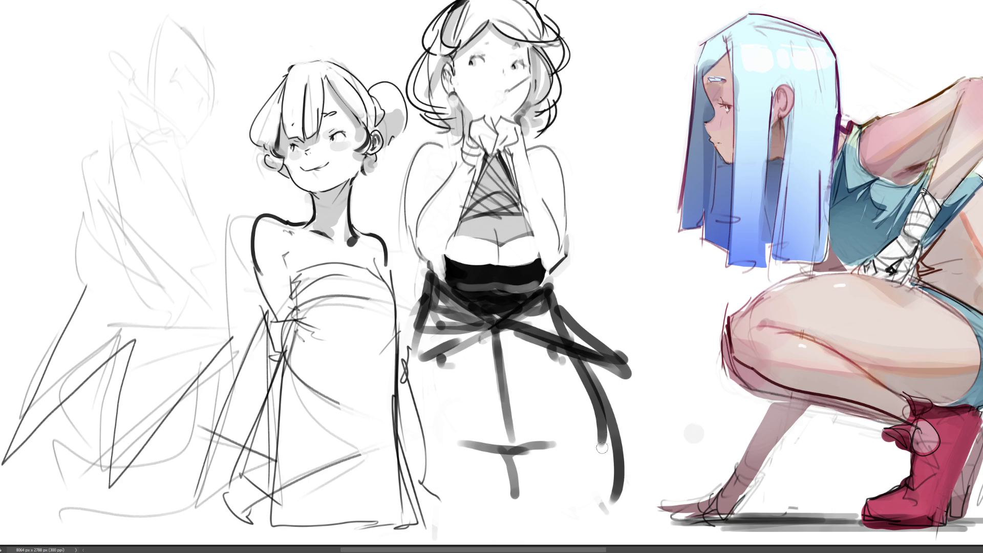
pyautogui.moveTo(415, 336)
pyautogui.mouseDown()
pyautogui.moveTo(410, 395)
pyautogui.moveTo(490, 431)
pyautogui.moveTo(573, 421)
pyautogui.mouseUp()
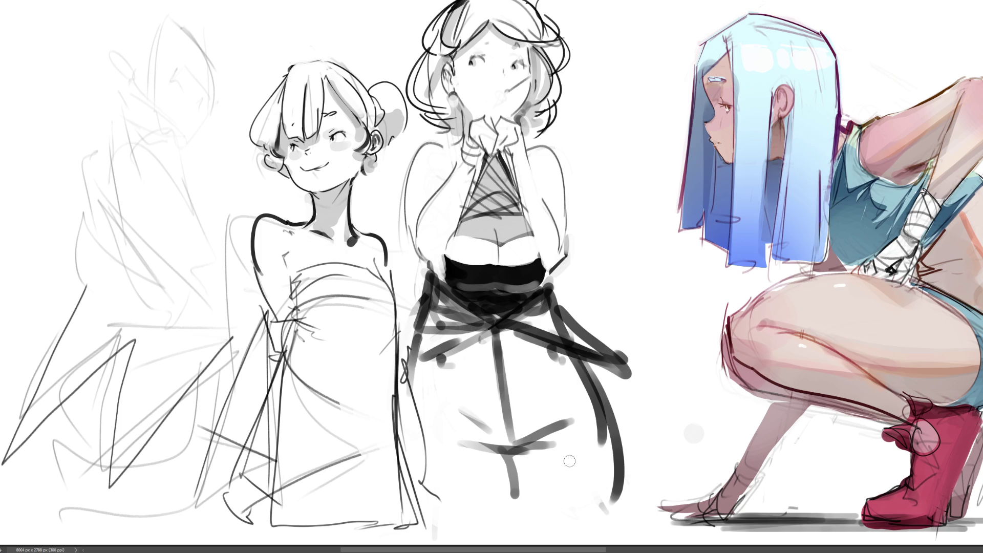
pyautogui.moveTo(499, 330); pyautogui.dragTo(511, 435)
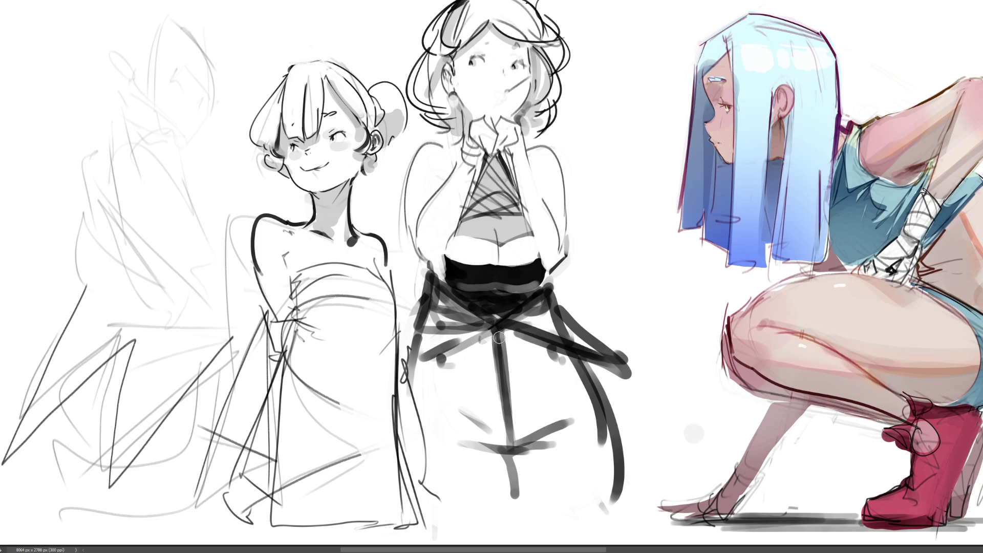
pyautogui.hotkey('ctrl', 'z')
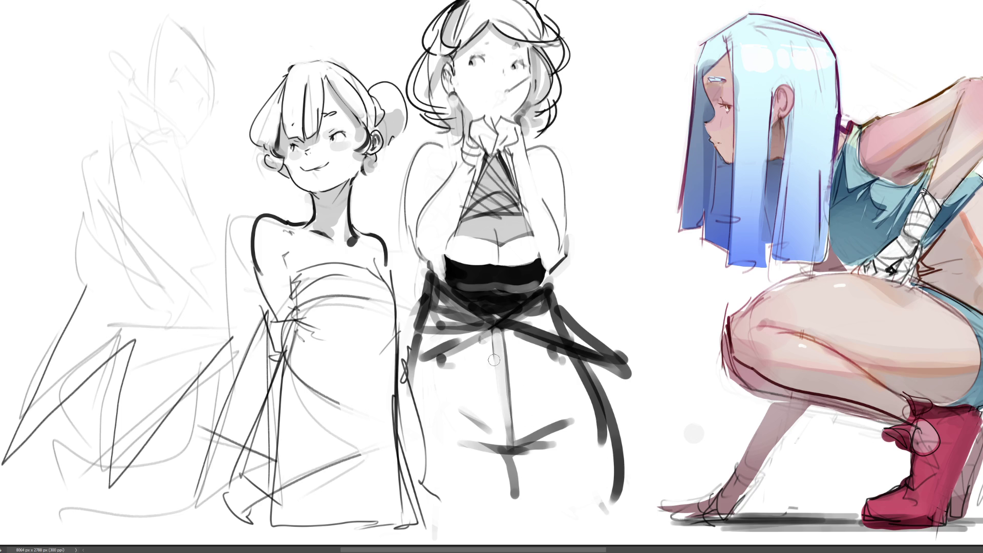
pyautogui.moveTo(494, 337); pyautogui.dragTo(509, 435)
pyautogui.hotkey('ctrl', 'z')
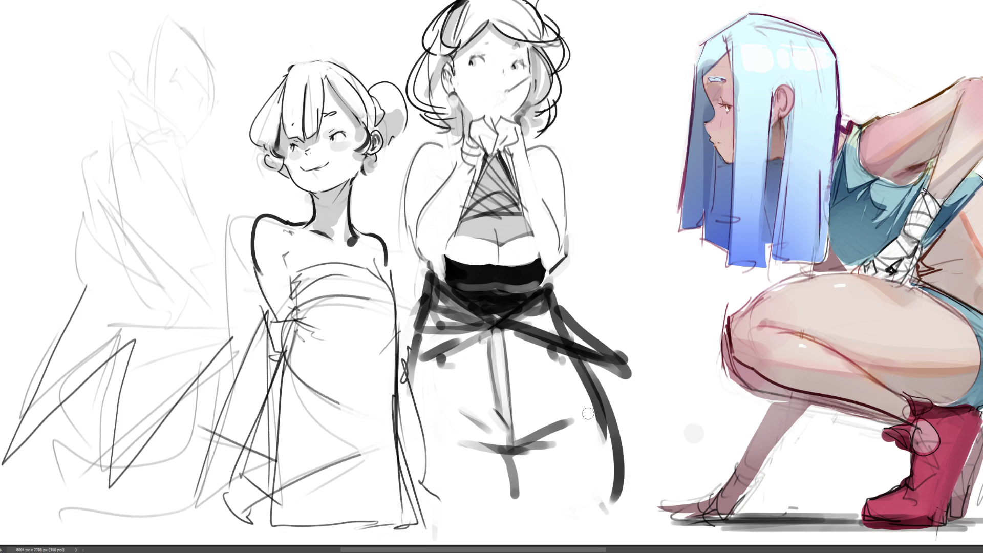
# - Darken the wrapped waist band on both sides and add strokes near the right hand
pyautogui.moveTo(586, 356)
pyautogui.mouseDown()
pyautogui.moveTo(621, 377)
pyautogui.moveTo(604, 390)
pyautogui.moveTo(631, 389)
pyautogui.moveTo(612, 404)
pyautogui.mouseUp()
pyautogui.moveTo(555, 298)
pyautogui.mouseDown()
pyautogui.moveTo(517, 328)
pyautogui.moveTo(558, 315)
pyautogui.mouseUp()
pyautogui.moveTo(612, 359)
pyautogui.mouseDown()
pyautogui.moveTo(661, 397)
pyautogui.moveTo(624, 413)
pyautogui.mouseUp()
pyautogui.moveTo(435, 287); pyautogui.dragTo(419, 340)
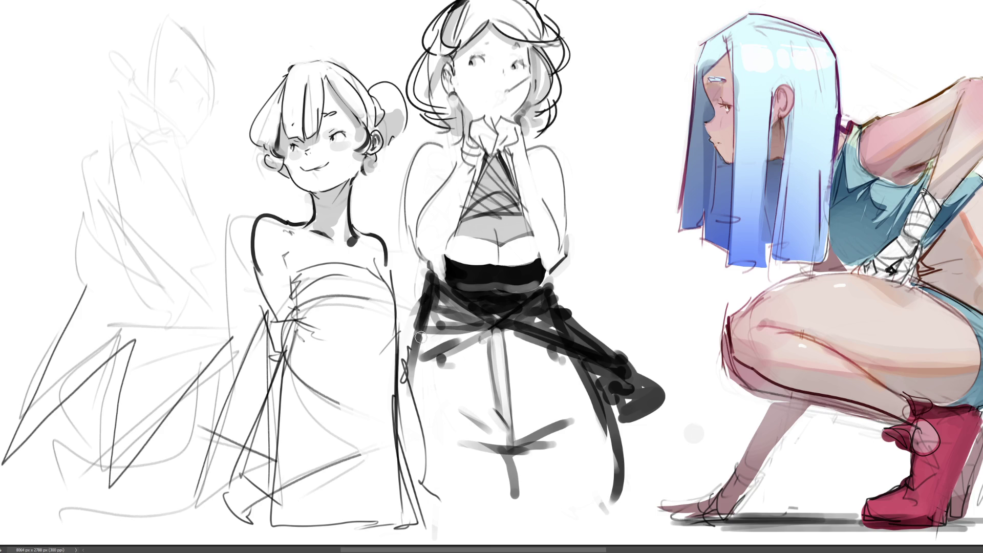
pyautogui.moveTo(412, 307)
pyautogui.mouseDown()
pyautogui.moveTo(460, 331)
pyautogui.moveTo(407, 359)
pyautogui.mouseUp()
pyautogui.moveTo(470, 333)
pyautogui.mouseDown()
pyautogui.moveTo(409, 359)
pyautogui.moveTo(402, 371)
pyautogui.moveTo(447, 373)
pyautogui.mouseUp()
pyautogui.moveTo(544, 326); pyautogui.dragTo(584, 346)
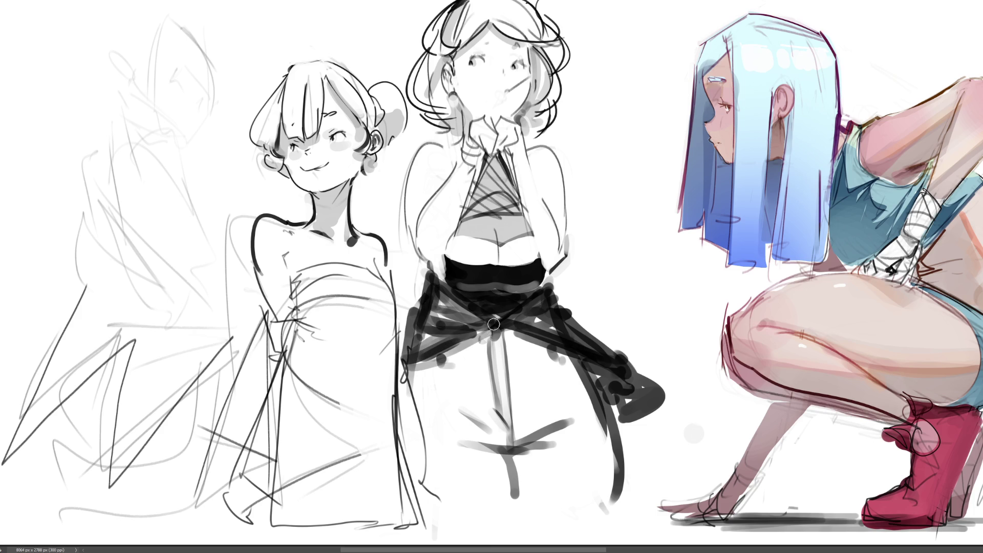
# - Hang several long dark ribbon tails down from the waist knot, removing the stroke at the mouth
pyautogui.moveTo(489, 334)
pyautogui.mouseDown()
pyautogui.moveTo(448, 453)
pyautogui.moveTo(481, 494)
pyautogui.moveTo(451, 441)
pyautogui.moveTo(476, 479)
pyautogui.mouseUp()
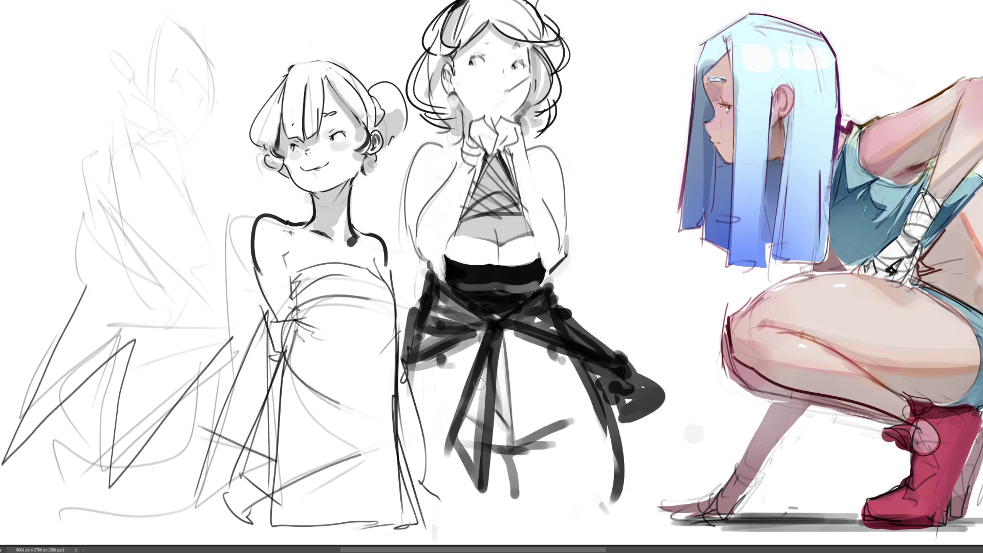
pyautogui.moveTo(486, 358); pyautogui.dragTo(461, 474)
pyautogui.moveTo(507, 337)
pyautogui.mouseDown()
pyautogui.moveTo(530, 358)
pyautogui.moveTo(544, 515)
pyautogui.moveTo(538, 412)
pyautogui.mouseUp()
pyautogui.moveTo(512, 366); pyautogui.dragTo(556, 515)
pyautogui.moveTo(512, 340); pyautogui.dragTo(563, 494)
pyautogui.moveTo(524, 368); pyautogui.dragTo(560, 499)
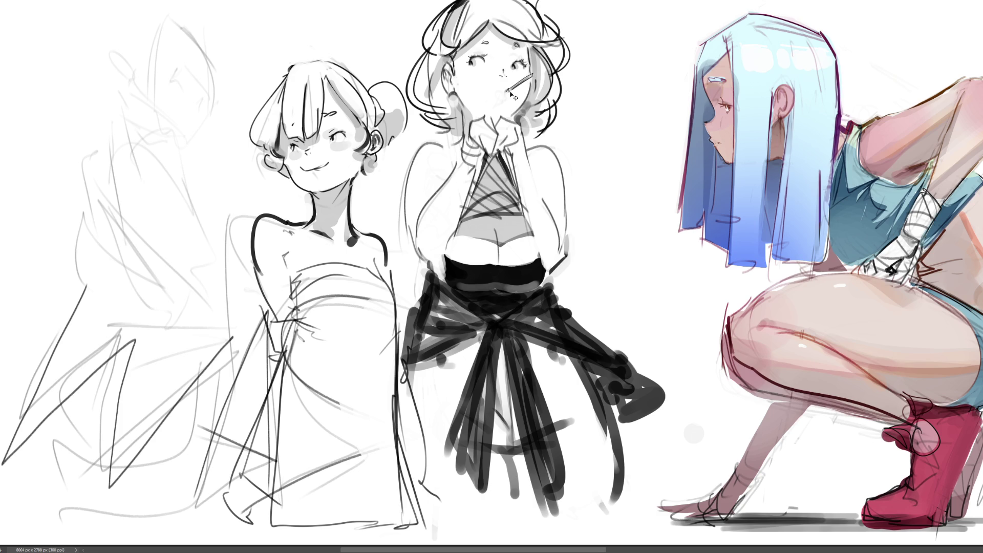
pyautogui.hotkey('ctrl', 'z')
# - Redraw the mouth stroke and add a faint chin-and-neck line
pyautogui.moveTo(511, 90); pyautogui.dragTo(535, 73)
pyautogui.moveTo(464, 104); pyautogui.dragTo(461, 136)
pyautogui.hotkey('ctrl', 'z')
pyautogui.moveTo(467, 103); pyautogui.dragTo(459, 142)
pyautogui.hotkey('ctrl', 'z')
pyautogui.moveTo(465, 103); pyautogui.dragTo(462, 132)
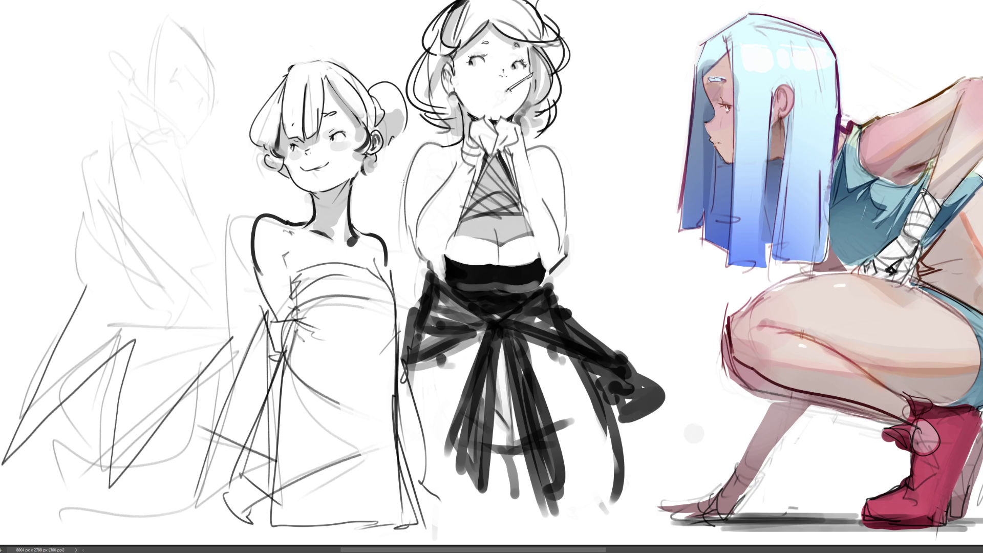
# - Draw sleeve lines at the left and right shoulders
pyautogui.moveTo(403, 182)
pyautogui.mouseDown()
pyautogui.moveTo(416, 180)
pyautogui.moveTo(405, 174)
pyautogui.moveTo(427, 146)
pyautogui.moveTo(405, 183)
pyautogui.mouseUp()
pyautogui.hotkey('ctrl', 'z')
pyautogui.moveTo(408, 180); pyautogui.dragTo(440, 191)
pyautogui.moveTo(540, 191); pyautogui.dragTo(562, 179)
pyautogui.moveTo(537, 191)
pyautogui.mouseDown()
pyautogui.moveTo(569, 170)
pyautogui.moveTo(543, 143)
pyautogui.moveTo(523, 148)
pyautogui.mouseUp()
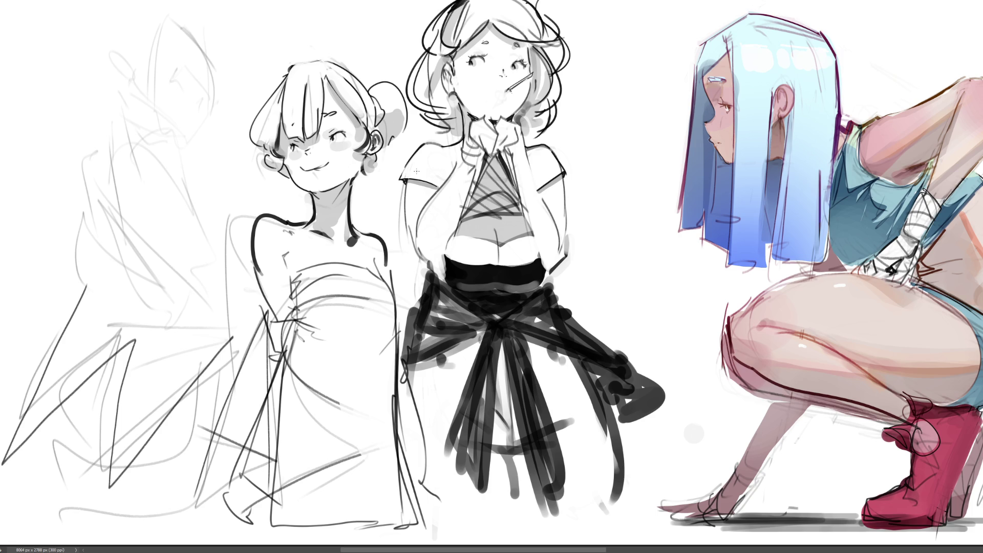
# - Darken both shoulder outlines and re-line the edges of the chest triangle
pyautogui.moveTo(416, 171)
pyautogui.mouseDown()
pyautogui.moveTo(436, 139)
pyautogui.moveTo(458, 144)
pyautogui.mouseUp()
pyautogui.moveTo(530, 149); pyautogui.dragTo(557, 167)
pyautogui.moveTo(463, 217); pyautogui.dragTo(527, 212)
pyautogui.hotkey('ctrl', 'z')
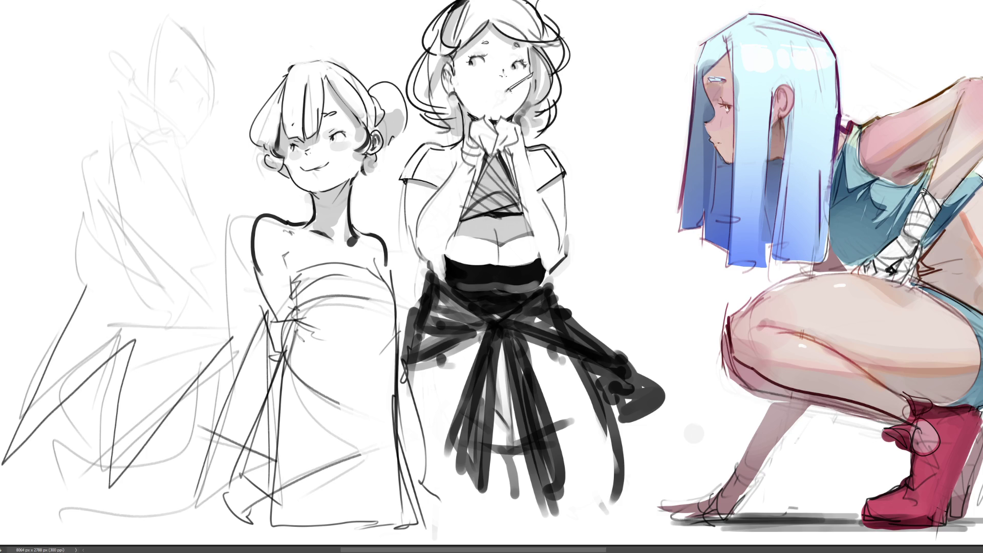
pyautogui.moveTo(499, 152)
pyautogui.mouseDown()
pyautogui.moveTo(524, 197)
pyautogui.moveTo(514, 175)
pyautogui.mouseUp()
pyautogui.moveTo(513, 176); pyautogui.dragTo(523, 190)
pyautogui.moveTo(494, 149)
pyautogui.mouseDown()
pyautogui.moveTo(500, 157)
pyautogui.moveTo(488, 156)
pyautogui.moveTo(463, 214)
pyautogui.mouseUp()
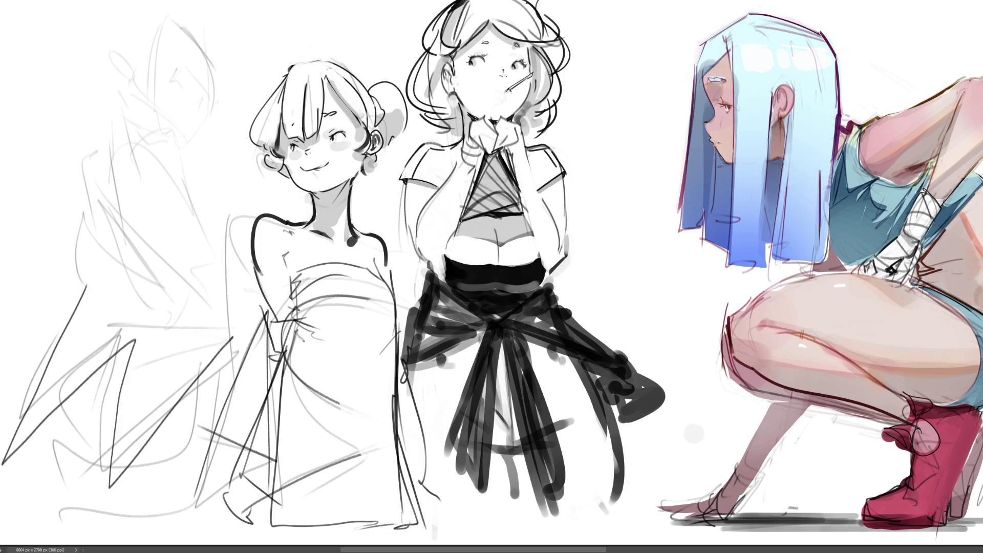
pyautogui.moveTo(484, 147); pyautogui.dragTo(463, 211)
pyautogui.moveTo(475, 210); pyautogui.dragTo(502, 195)
# - Sample a grey from the chest and brush grey shading into the triangle
pyautogui.keyDown('alt'); pyautogui.click(504, 207); pyautogui.keyUp('alt')
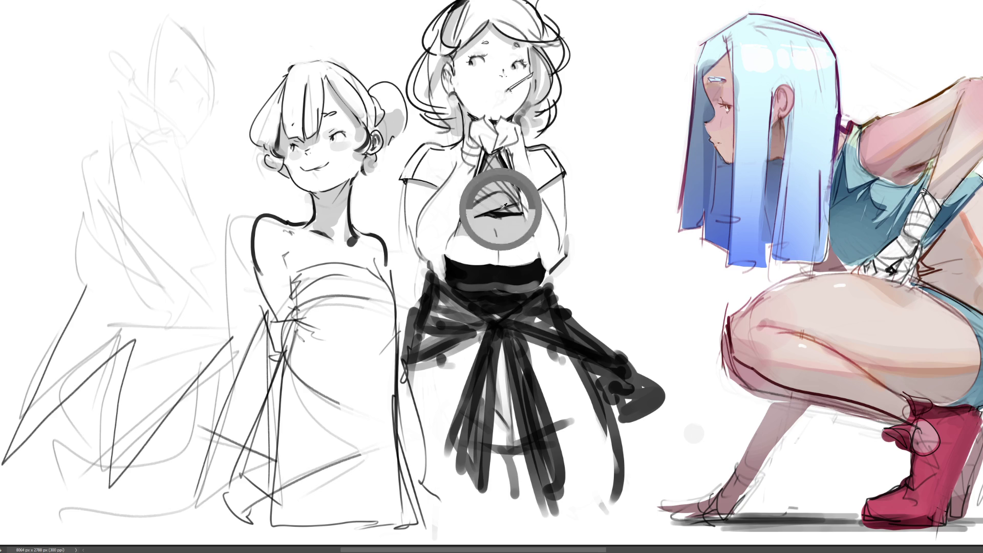
pyautogui.moveTo(481, 192)
pyautogui.mouseDown()
pyautogui.moveTo(473, 198)
pyautogui.moveTo(490, 174)
pyautogui.moveTo(505, 183)
pyautogui.moveTo(478, 197)
pyautogui.moveTo(499, 190)
pyautogui.mouseUp()
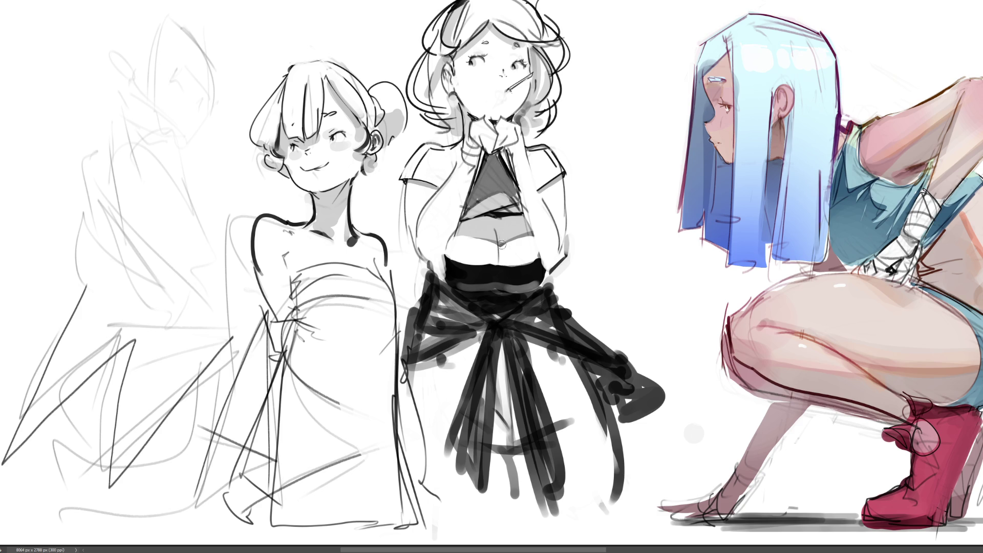
pyautogui.hotkey('ctrl', 'z')
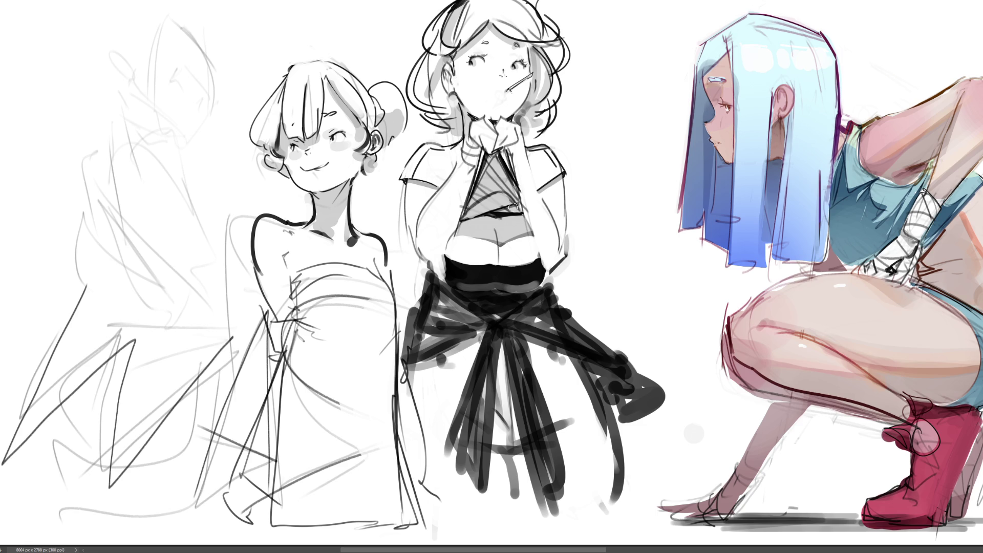
pyautogui.moveTo(475, 192)
pyautogui.mouseDown()
pyautogui.moveTo(489, 157)
pyautogui.moveTo(509, 154)
pyautogui.mouseUp()
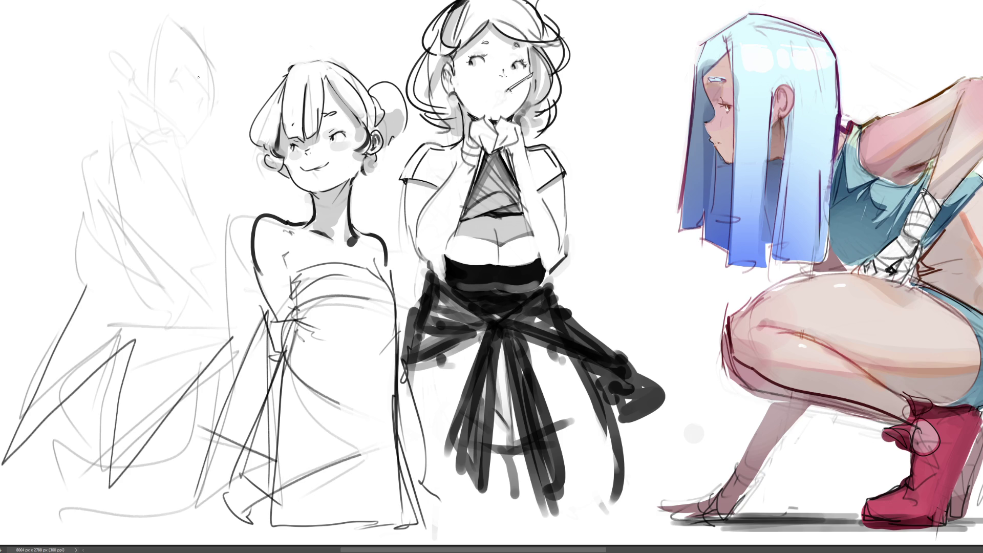
# - Draw the ear, eye and eyebrow on the faint leftmost sketch's face
pyautogui.moveTo(173, 73)
pyautogui.mouseDown()
pyautogui.moveTo(183, 67)
pyautogui.moveTo(185, 78)
pyautogui.mouseUp()
pyautogui.hotkey('ctrl', 'z')
pyautogui.moveTo(172, 75)
pyautogui.mouseDown()
pyautogui.moveTo(179, 63)
pyautogui.moveTo(208, 109)
pyautogui.mouseUp()
pyautogui.moveTo(200, 73)
pyautogui.mouseDown()
pyautogui.moveTo(188, 82)
pyautogui.moveTo(207, 97)
pyautogui.moveTo(170, 105)
pyautogui.moveTo(209, 131)
pyautogui.moveTo(205, 113)
pyautogui.mouseUp()
pyautogui.moveTo(180, 48); pyautogui.dragTo(212, 84)
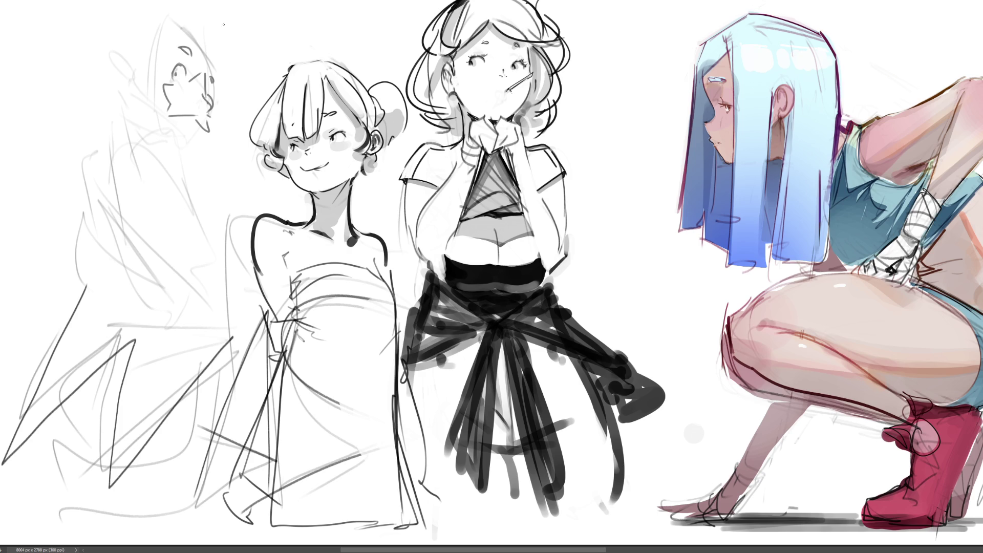
# - Add the curled hair, top of the head, side ear and back of the head
pyautogui.moveTo(191, 35); pyautogui.dragTo(233, 51)
pyautogui.moveTo(218, 17)
pyautogui.mouseDown()
pyautogui.moveTo(206, 31)
pyautogui.moveTo(229, 53)
pyautogui.mouseUp()
pyautogui.moveTo(142, 9); pyautogui.dragTo(192, 25)
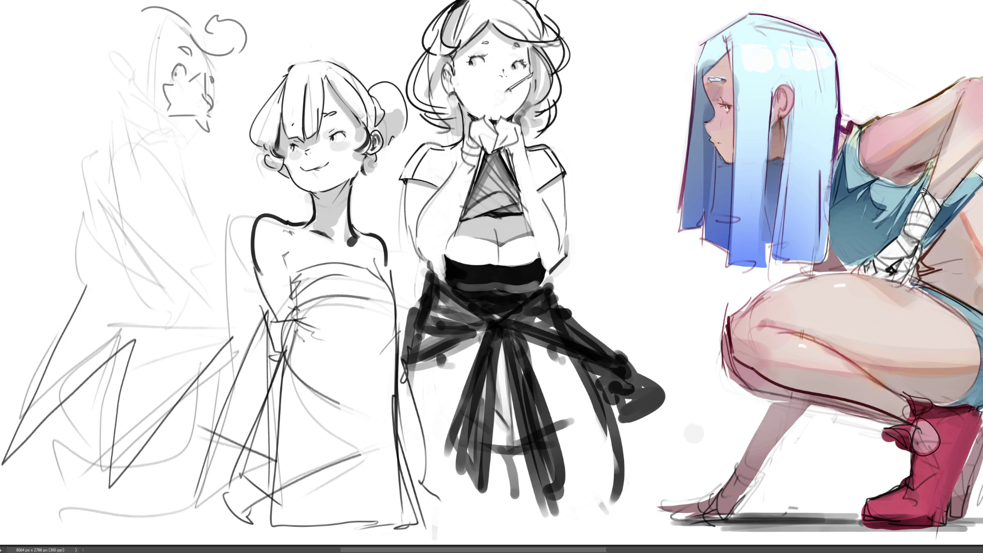
pyautogui.moveTo(135, 57)
pyautogui.mouseDown()
pyautogui.moveTo(118, 64)
pyautogui.moveTo(130, 72)
pyautogui.moveTo(181, 26)
pyautogui.mouseUp()
pyautogui.moveTo(113, 26)
pyautogui.mouseDown()
pyautogui.moveTo(113, 52)
pyautogui.moveTo(140, 8)
pyautogui.mouseUp()
# - Draw the jaw line and the open mouth with a darkened lower lip, redoing the jaw several times
pyautogui.moveTo(179, 117)
pyautogui.mouseDown()
pyautogui.moveTo(202, 127)
pyautogui.moveTo(188, 151)
pyautogui.moveTo(205, 139)
pyautogui.mouseUp()
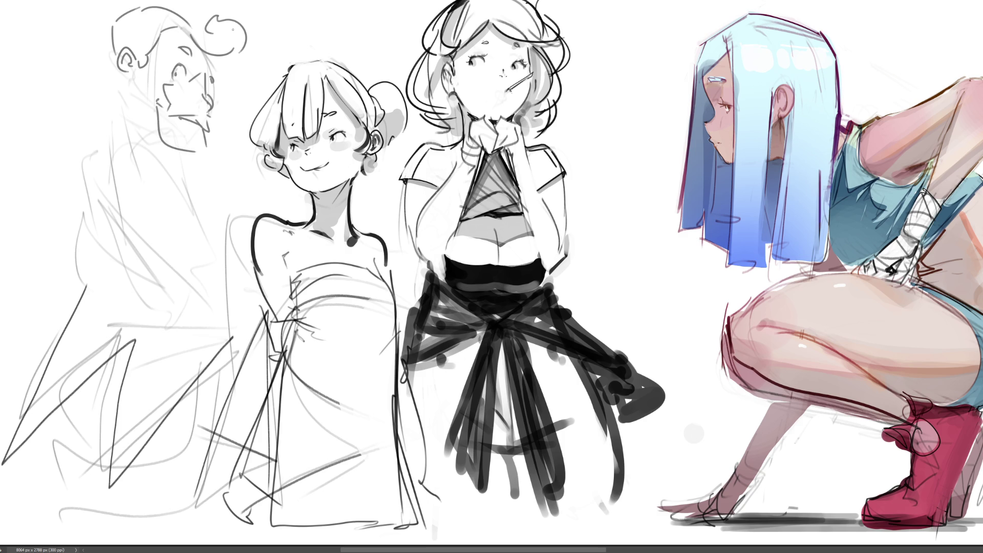
pyautogui.hotkey('ctrl', 'z')
pyautogui.hotkey('ctrl', 'z')
pyautogui.moveTo(160, 106); pyautogui.dragTo(198, 144)
pyautogui.hotkey('ctrl', 'z')
pyautogui.moveTo(158, 101); pyautogui.dragTo(190, 137)
pyautogui.hotkey('ctrl', 'z')
pyautogui.moveTo(163, 105)
pyautogui.mouseDown()
pyautogui.moveTo(150, 124)
pyautogui.moveTo(207, 134)
pyautogui.mouseUp()
pyautogui.moveTo(154, 114); pyautogui.dragTo(169, 116)
pyautogui.hotkey('ctrl', 'z')
pyautogui.moveTo(167, 117); pyautogui.dragTo(181, 122)
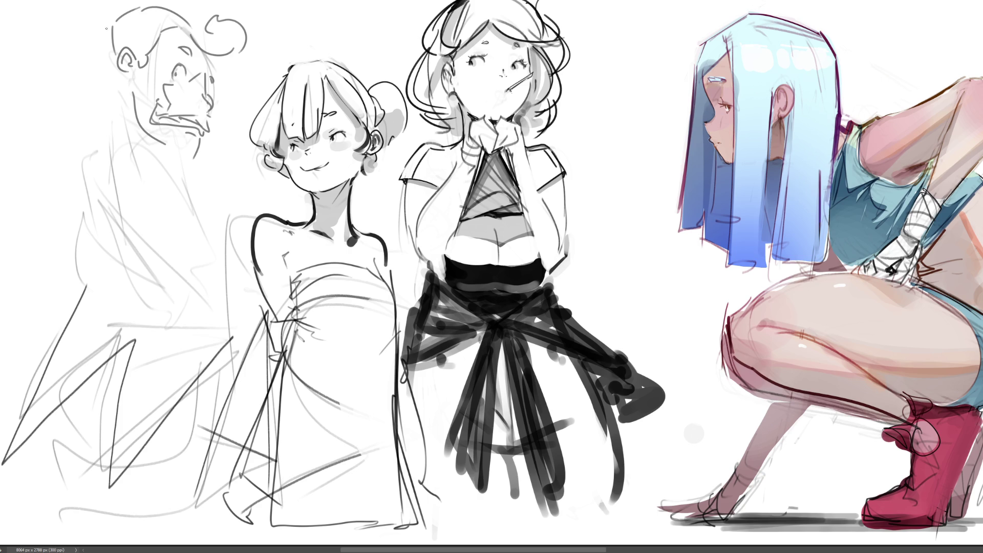
# - Ink the back of the man's head, the collar, neck and a long shoulder curve
pyautogui.moveTo(109, 25)
pyautogui.mouseDown()
pyautogui.moveTo(100, 60)
pyautogui.moveTo(121, 84)
pyautogui.moveTo(118, 120)
pyautogui.mouseUp()
pyautogui.click(125, 85)
pyautogui.hotkey('ctrl', 'z')
pyautogui.moveTo(107, 129); pyautogui.dragTo(151, 139)
pyautogui.moveTo(107, 132); pyautogui.dragTo(82, 222)
pyautogui.moveTo(149, 139); pyautogui.dragTo(213, 187)
pyautogui.hotkey('ctrl', 'z')
pyautogui.moveTo(167, 146); pyautogui.dragTo(221, 196)
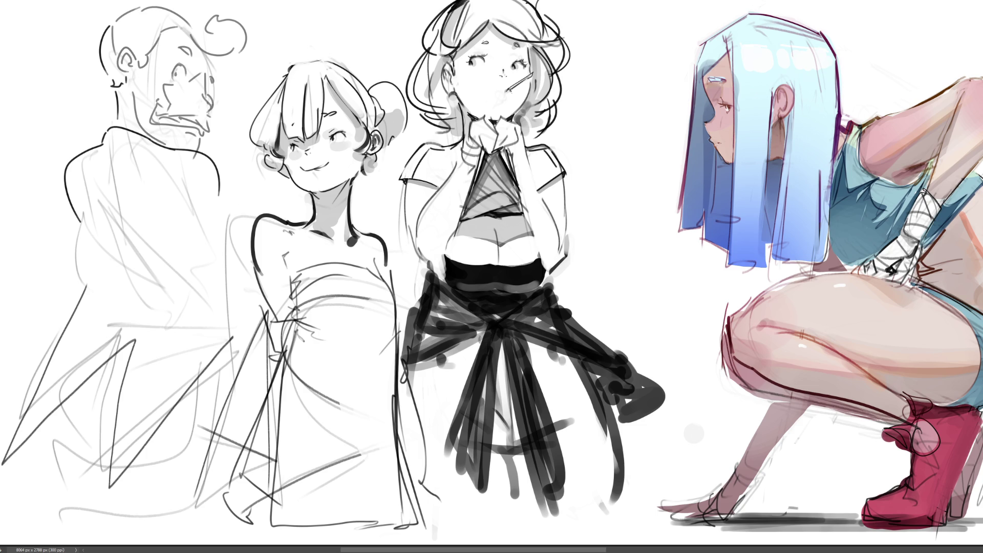
# - Ink the back lines, waist band and hip curve, then select the head to skew it
pyautogui.moveTo(89, 154); pyautogui.dragTo(93, 218)
pyautogui.moveTo(164, 154); pyautogui.dragTo(173, 244)
pyautogui.moveTo(87, 238); pyautogui.dragTo(206, 249)
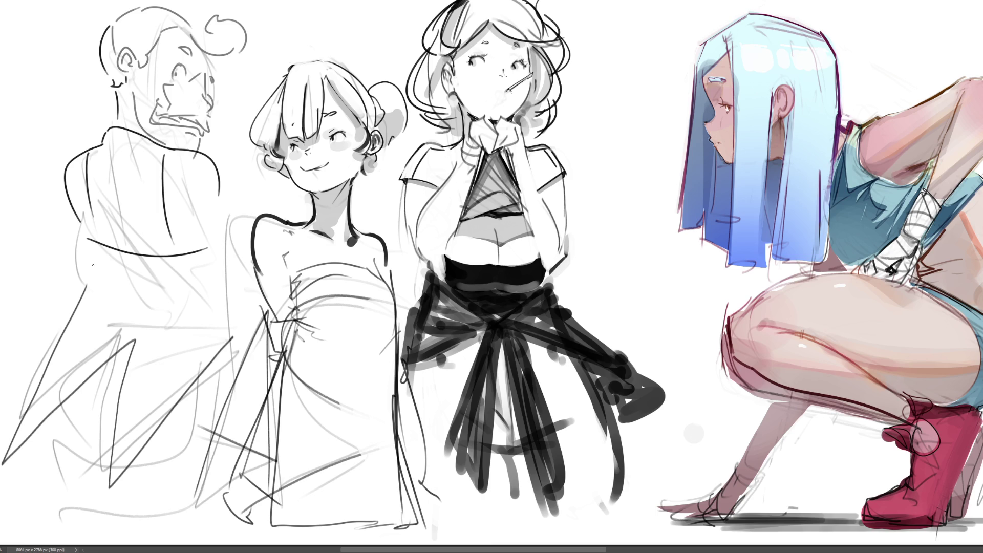
pyautogui.moveTo(92, 249)
pyautogui.mouseDown()
pyautogui.moveTo(120, 304)
pyautogui.moveTo(184, 320)
pyautogui.mouseUp()
pyautogui.moveTo(218, 267); pyautogui.dragTo(210, 315)
pyautogui.moveTo(113, 307)
pyautogui.mouseDown()
pyautogui.moveTo(204, 342)
pyautogui.moveTo(218, 337)
pyautogui.mouseUp()
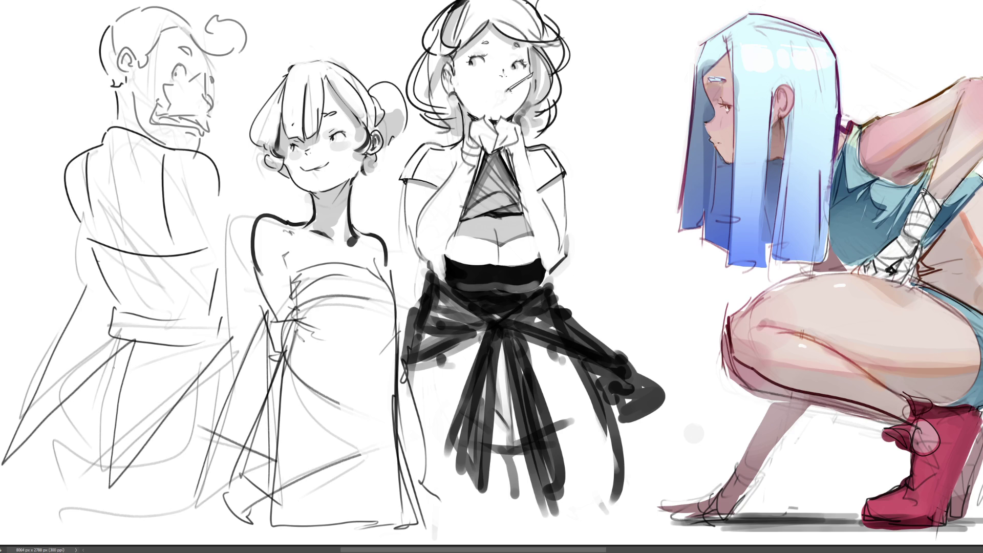
pyautogui.moveTo(111, 327); pyautogui.dragTo(94, 445)
pyautogui.moveTo(239, 82)
pyautogui.mouseDown()
pyautogui.moveTo(272, 36)
pyautogui.moveTo(146, 2)
pyautogui.moveTo(116, 33)
pyautogui.moveTo(125, 107)
pyautogui.moveTo(171, 151)
pyautogui.moveTo(202, 154)
pyautogui.moveTo(239, 80)
pyautogui.moveTo(273, 66)
pyautogui.moveTo(275, 55)
pyautogui.moveTo(261, 52)
pyautogui.mouseUp()
pyautogui.hotkey('ctrl', 't')
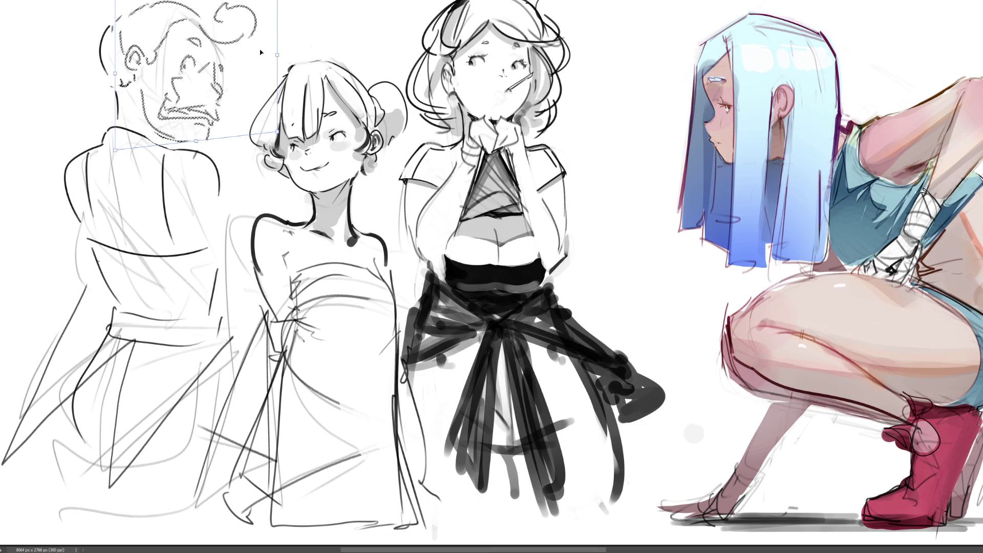
# - Apply the head transformation, deselect, and ink the neck and both shoulder lines
pyautogui.press('Return')
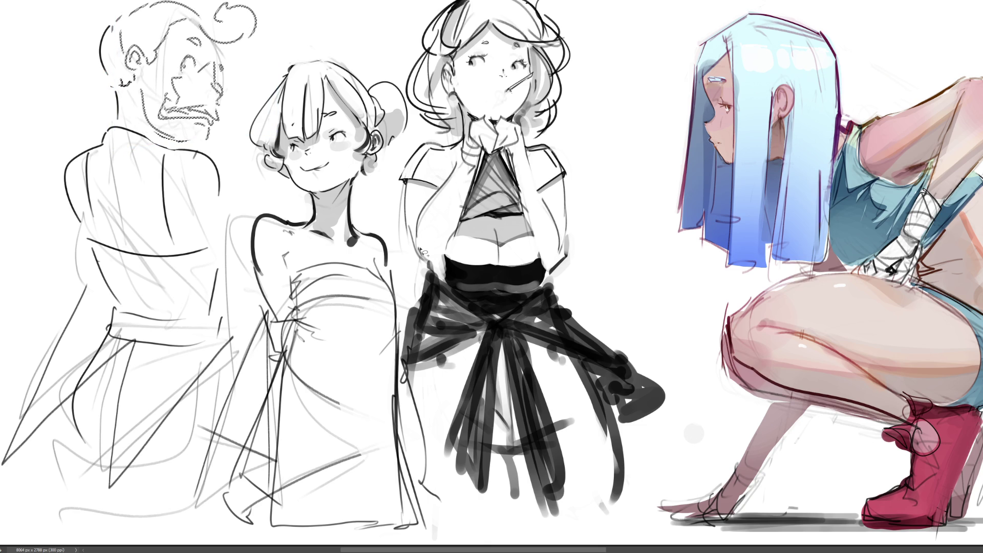
pyautogui.hotkey('ctrl', 'd')
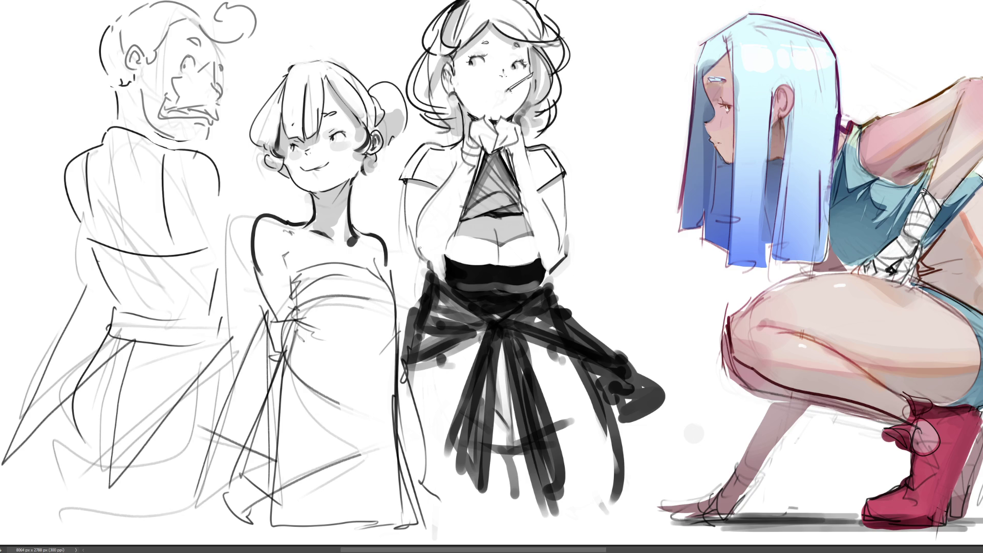
pyautogui.moveTo(116, 113)
pyautogui.mouseDown()
pyautogui.moveTo(39, 200)
pyautogui.moveTo(33, 230)
pyautogui.mouseUp()
pyautogui.moveTo(188, 150); pyautogui.dragTo(264, 211)
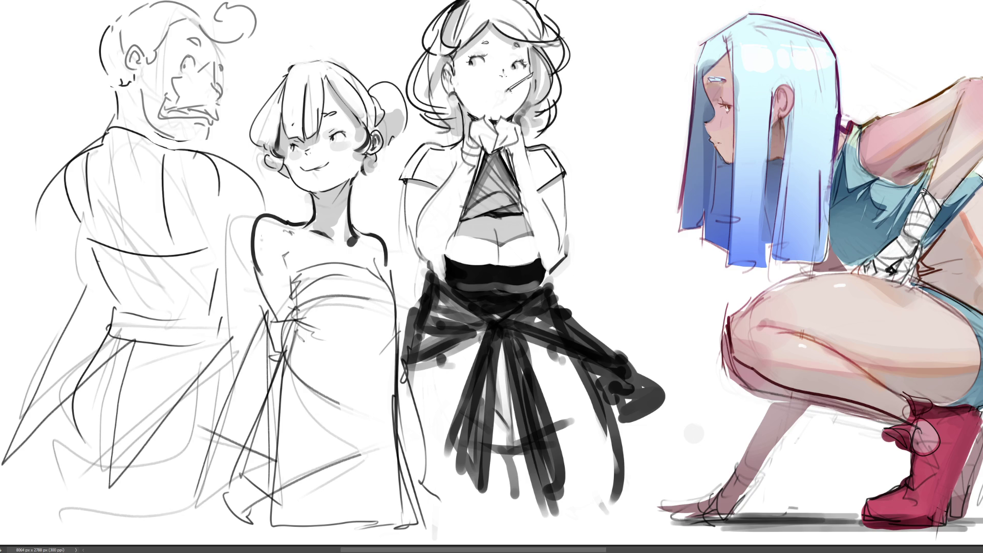
# - Add dark lines down the back and across the waist
pyautogui.moveTo(169, 151); pyautogui.dragTo(157, 253)
pyautogui.moveTo(171, 151); pyautogui.dragTo(166, 279)
pyautogui.moveTo(97, 153)
pyautogui.mouseDown()
pyautogui.moveTo(90, 255)
pyautogui.moveTo(100, 271)
pyautogui.moveTo(197, 287)
pyautogui.mouseUp()
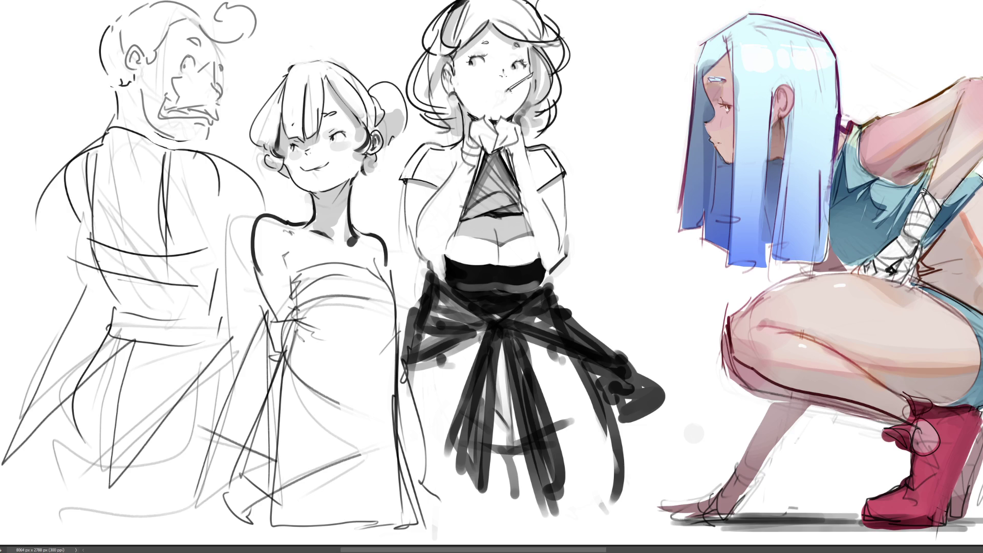
pyautogui.moveTo(100, 271); pyautogui.dragTo(211, 284)
# - Ink curves down the hip and the lower hip, then undo the recent strokes
pyautogui.moveTo(63, 212)
pyautogui.mouseDown()
pyautogui.moveTo(77, 315)
pyautogui.moveTo(129, 342)
pyautogui.mouseUp()
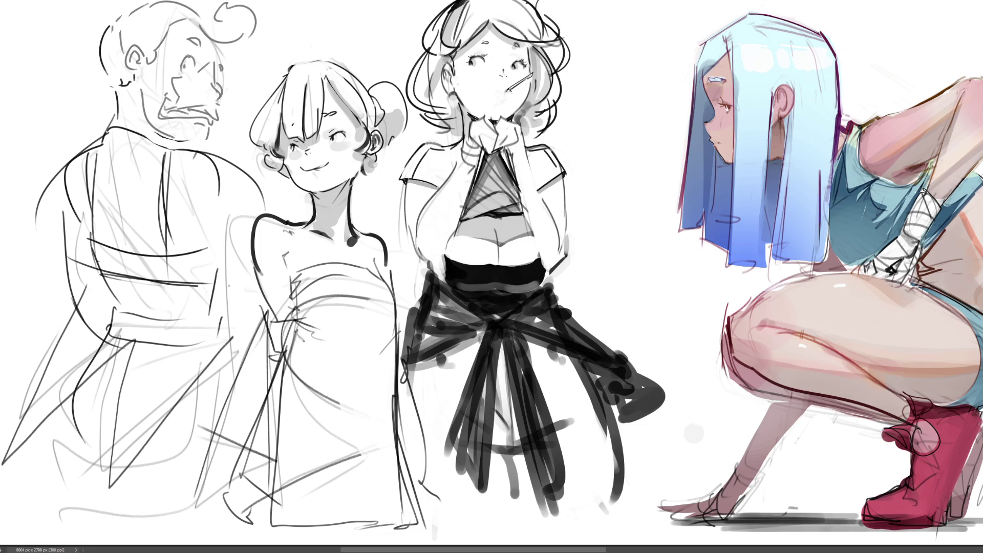
pyautogui.moveTo(215, 285); pyautogui.dragTo(212, 315)
pyautogui.moveTo(228, 313); pyautogui.dragTo(213, 347)
pyautogui.moveTo(101, 331); pyautogui.dragTo(94, 367)
pyautogui.moveTo(94, 368); pyautogui.dragTo(195, 363)
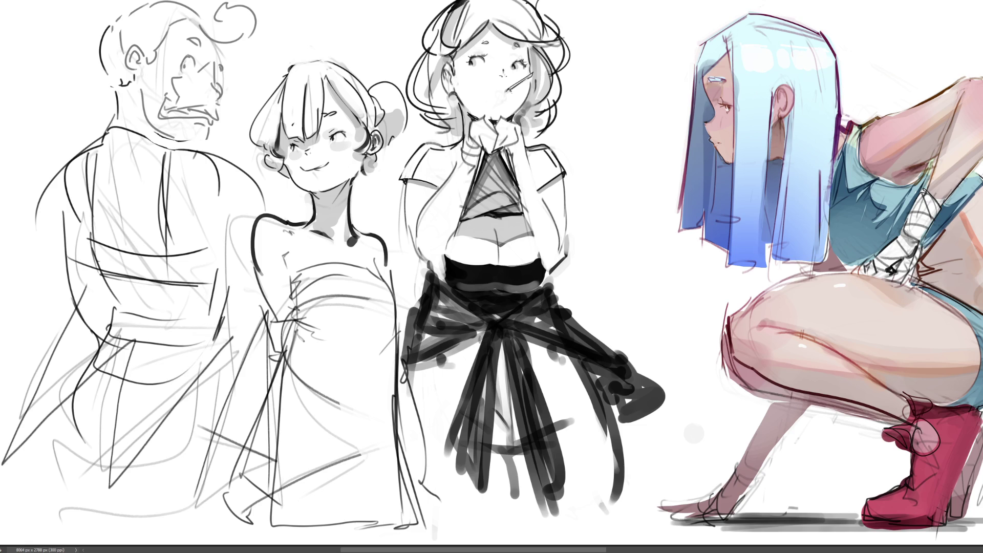
pyautogui.moveTo(220, 320); pyautogui.dragTo(209, 373)
pyautogui.hotkey('ctrl', 'z')
pyautogui.hotkey('ctrl', 'z')
pyautogui.hotkey('ctrl', 'z')
# - Redraw the left figure's side contour and sketch his hip outline
pyautogui.moveTo(63, 209); pyautogui.dragTo(69, 273)
pyautogui.moveTo(71, 272); pyautogui.dragTo(84, 303)
pyautogui.hotkey('ctrl', 'z')
pyautogui.hotkey('ctrl', 'z')
pyautogui.hotkey('ctrl', 'z')
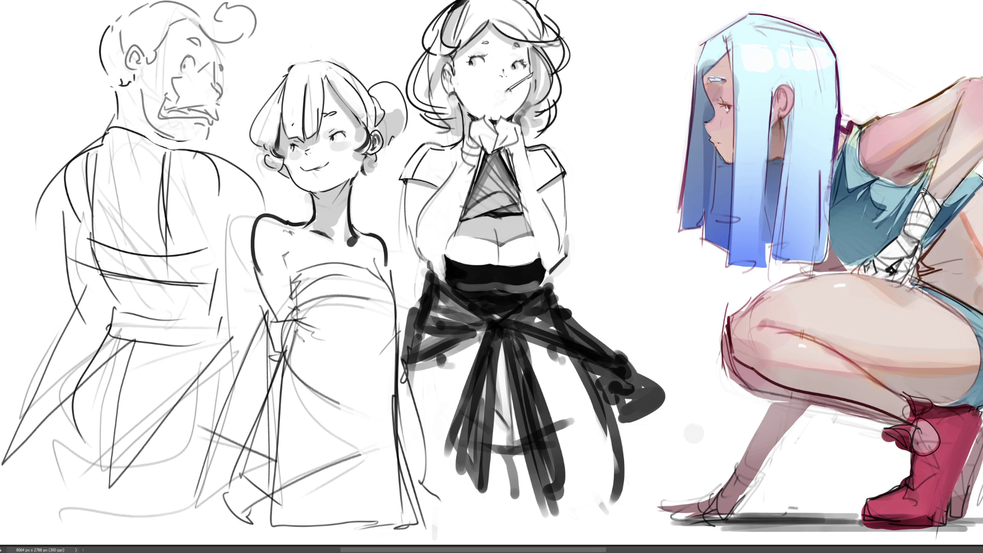
pyautogui.moveTo(63, 214)
pyautogui.mouseDown()
pyautogui.moveTo(85, 308)
pyautogui.moveTo(135, 352)
pyautogui.moveTo(217, 296)
pyautogui.mouseUp()
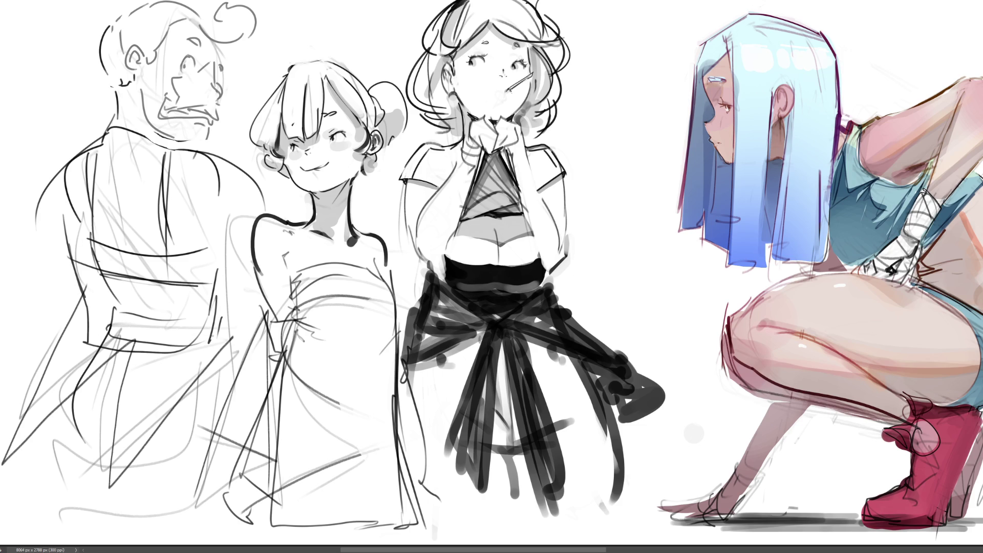
pyautogui.moveTo(214, 334); pyautogui.dragTo(160, 366)
pyautogui.moveTo(85, 336)
pyautogui.mouseDown()
pyautogui.moveTo(74, 368)
pyautogui.moveTo(217, 341)
pyautogui.moveTo(204, 378)
pyautogui.mouseUp()
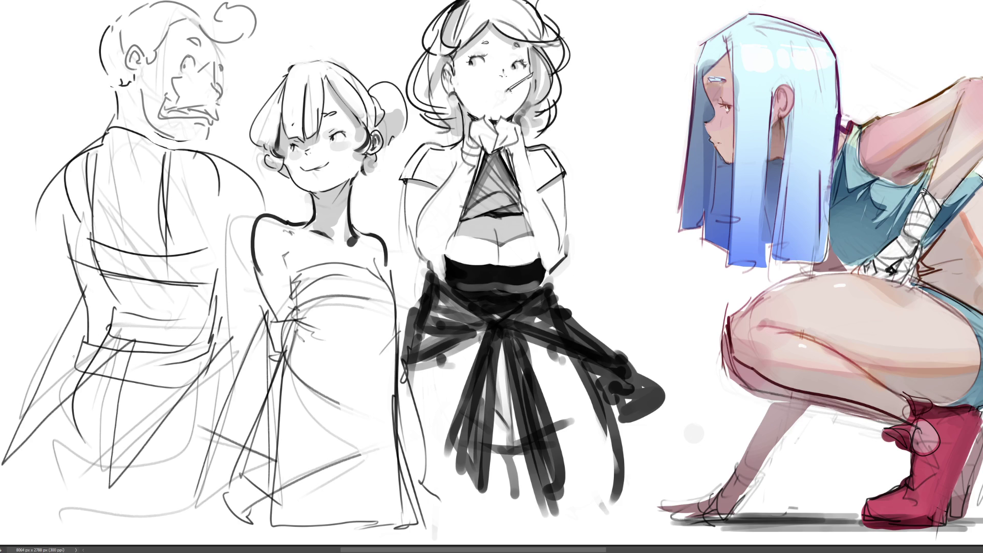
# - Draw the lower side contour down the figure and hatch shading on his hip
pyautogui.moveTo(74, 356)
pyautogui.mouseDown()
pyautogui.moveTo(47, 456)
pyautogui.moveTo(76, 495)
pyautogui.mouseUp()
pyautogui.moveTo(67, 374); pyautogui.dragTo(116, 514)
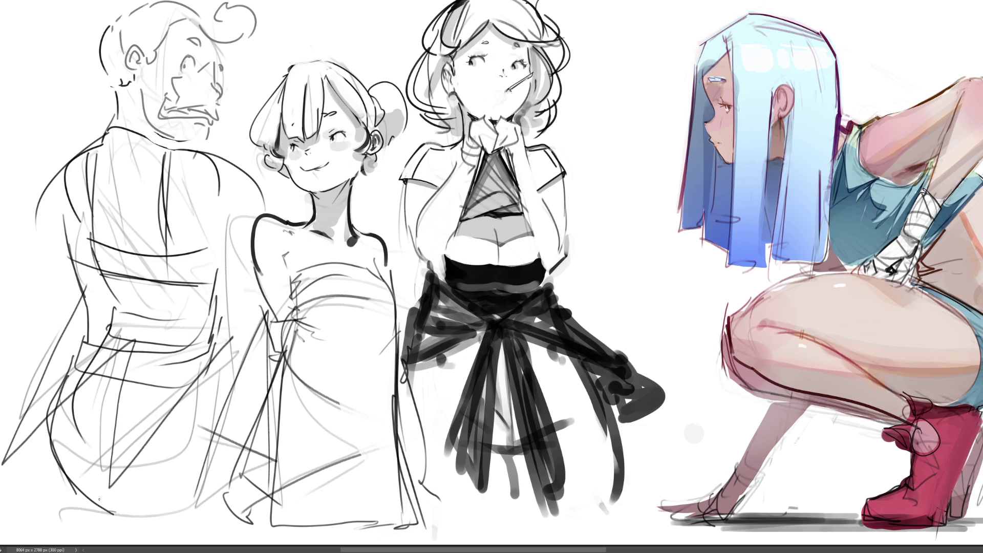
pyautogui.moveTo(49, 401); pyautogui.dragTo(79, 542)
pyautogui.moveTo(83, 388); pyautogui.dragTo(77, 402)
pyautogui.moveTo(90, 385); pyautogui.dragTo(70, 410)
pyautogui.moveTo(75, 406)
pyautogui.mouseDown()
pyautogui.moveTo(68, 409)
pyautogui.moveTo(83, 412)
pyautogui.moveTo(69, 428)
pyautogui.mouseUp()
# - Add lower-body contour and fold marks, then draw a speech bracket beside his face
pyautogui.moveTo(138, 502); pyautogui.dragTo(189, 494)
pyautogui.moveTo(224, 368); pyautogui.dragTo(230, 412)
pyautogui.moveTo(154, 399); pyautogui.dragTo(175, 395)
pyautogui.moveTo(157, 429); pyautogui.dragTo(180, 420)
pyautogui.moveTo(194, 403)
pyautogui.mouseDown()
pyautogui.moveTo(185, 409)
pyautogui.moveTo(198, 429)
pyautogui.mouseUp()
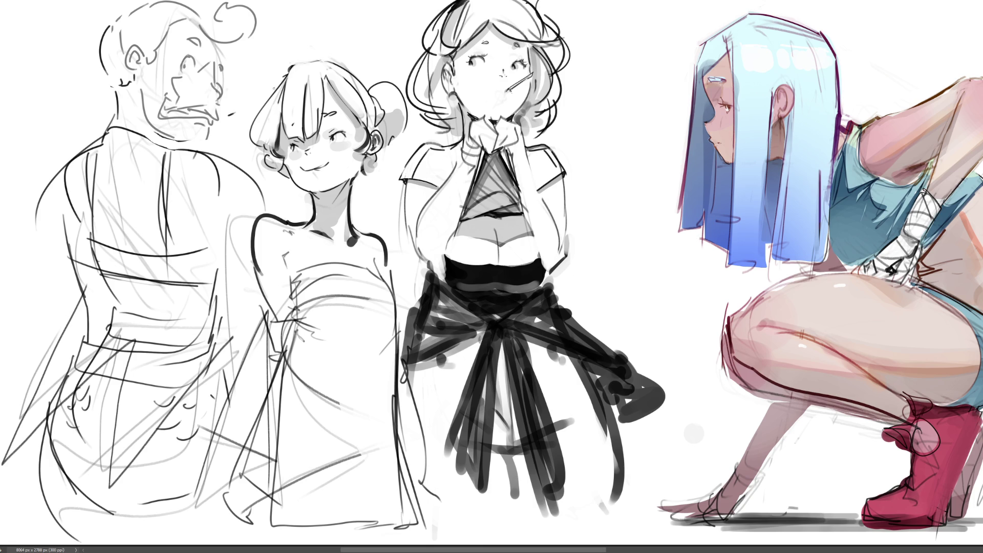
pyautogui.moveTo(229, 115)
pyautogui.mouseDown()
pyautogui.moveTo(228, 81)
pyautogui.moveTo(263, 64)
pyautogui.mouseUp()
# - Add the dash and exclamation mark to 'Evil!', then lighten the dark back lines with a larger brush
pyautogui.moveTo(241, 116)
pyautogui.mouseDown()
pyautogui.moveTo(251, 115)
pyautogui.moveTo(244, 94)
pyautogui.moveTo(262, 95)
pyautogui.mouseUp()
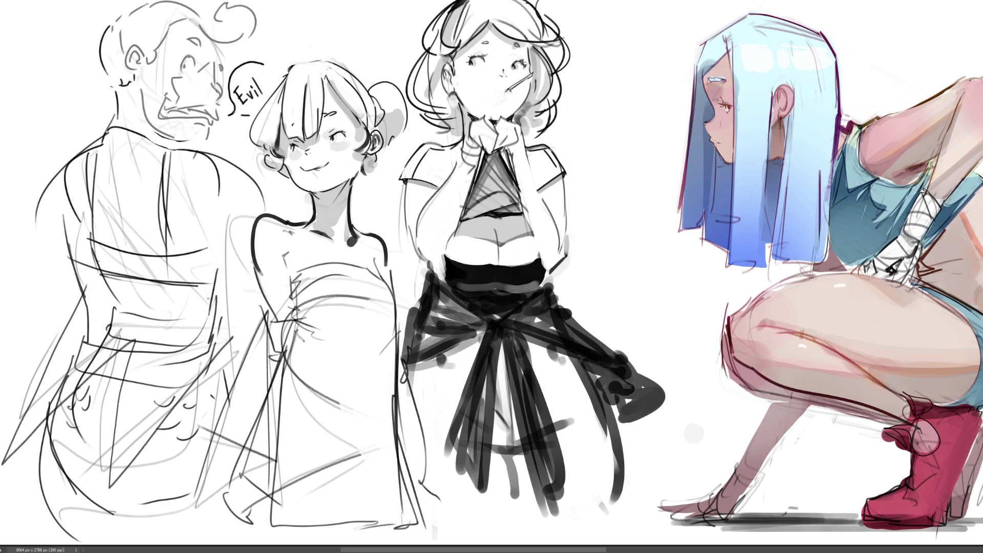
pyautogui.moveTo(263, 73); pyautogui.dragTo(265, 85)
pyautogui.press(']')
pyautogui.press(']')
pyautogui.press(']')
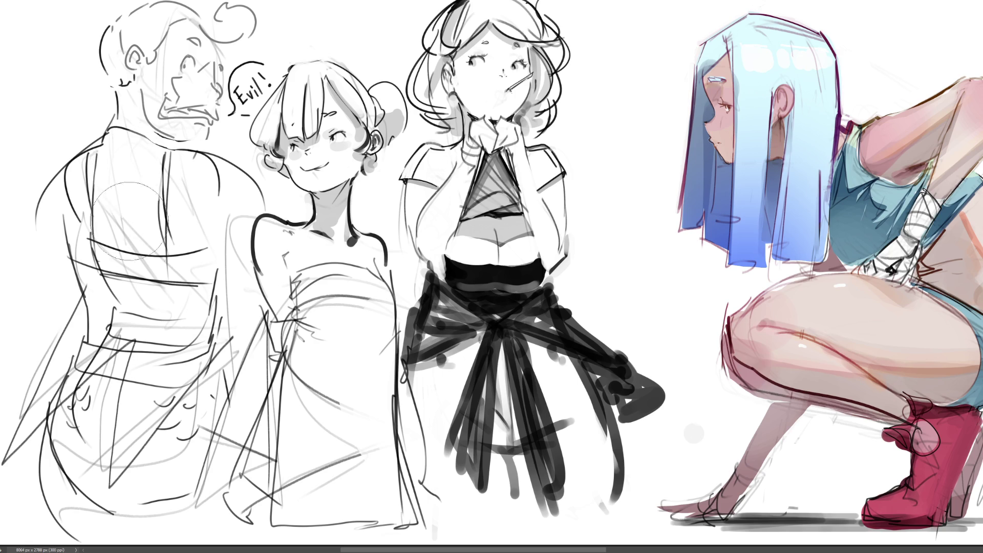
pyautogui.moveTo(179, 214)
pyautogui.mouseDown()
pyautogui.moveTo(197, 236)
pyautogui.moveTo(152, 256)
pyautogui.moveTo(118, 254)
pyautogui.moveTo(188, 267)
pyautogui.moveTo(148, 307)
pyautogui.moveTo(174, 328)
pyautogui.moveTo(154, 333)
pyautogui.moveTo(169, 348)
pyautogui.mouseUp()
pyautogui.moveTo(122, 401)
pyautogui.mouseDown()
pyautogui.moveTo(110, 474)
pyautogui.moveTo(169, 369)
pyautogui.moveTo(215, 394)
pyautogui.moveTo(210, 447)
pyautogui.moveTo(90, 441)
pyautogui.moveTo(117, 461)
pyautogui.moveTo(77, 458)
pyautogui.mouseUp()
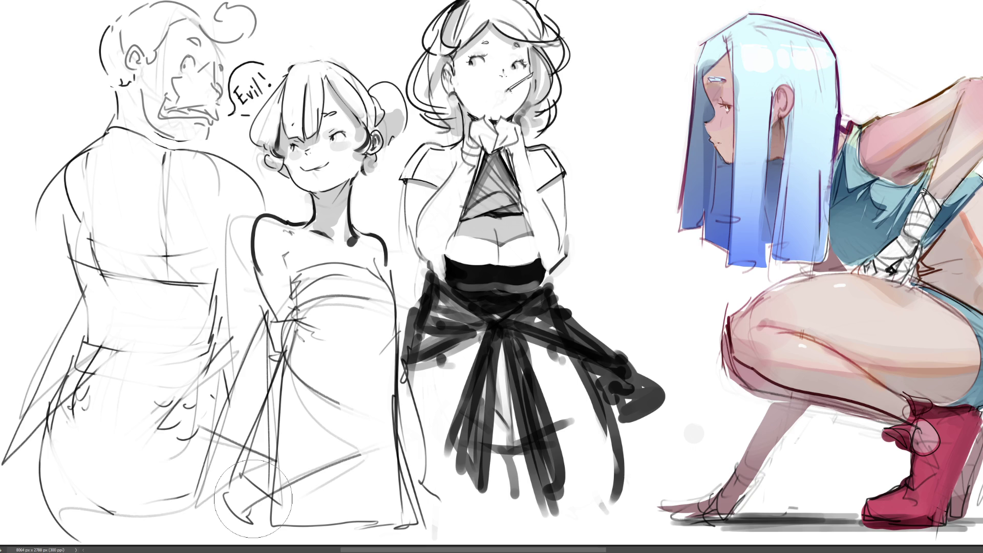
# - With a smaller brush, darken the figure's side contour and boldly ink its lower contour
pyautogui.press('[')
pyautogui.moveTo(81, 341)
pyautogui.mouseDown()
pyautogui.moveTo(72, 368)
pyautogui.moveTo(85, 337)
pyautogui.mouseUp()
pyautogui.moveTo(82, 295); pyautogui.dragTo(80, 333)
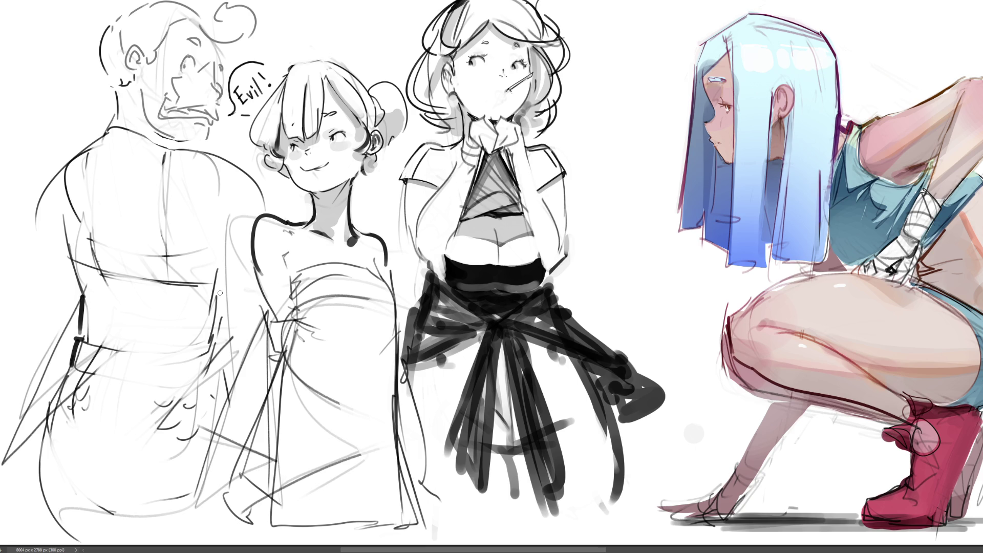
pyautogui.moveTo(40, 479)
pyautogui.mouseDown()
pyautogui.moveTo(112, 514)
pyautogui.moveTo(223, 512)
pyautogui.mouseUp()
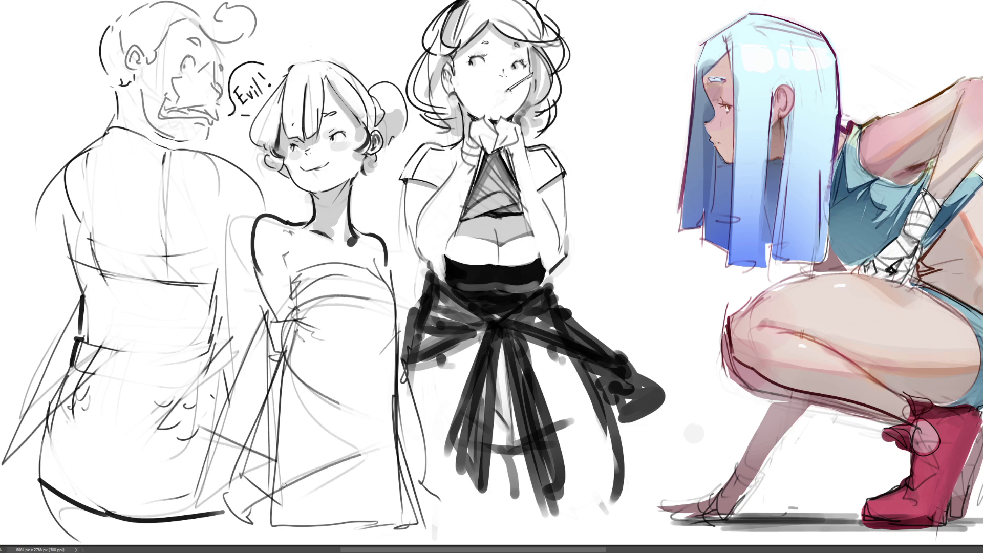
# - Fade faint lower-left lines, re-ink the side and corner, and lighten the thick bottom stroke
pyautogui.moveTo(45, 488); pyautogui.dragTo(77, 540)
pyautogui.moveTo(41, 481); pyautogui.dragTo(53, 528)
pyautogui.moveTo(248, 512); pyautogui.dragTo(251, 540)
pyautogui.moveTo(63, 368)
pyautogui.mouseDown()
pyautogui.moveTo(48, 482)
pyautogui.moveTo(38, 440)
pyautogui.moveTo(44, 512)
pyautogui.moveTo(55, 526)
pyautogui.mouseUp()
pyautogui.moveTo(49, 484)
pyautogui.mouseDown()
pyautogui.moveTo(58, 528)
pyautogui.moveTo(134, 513)
pyautogui.moveTo(189, 523)
pyautogui.mouseUp()
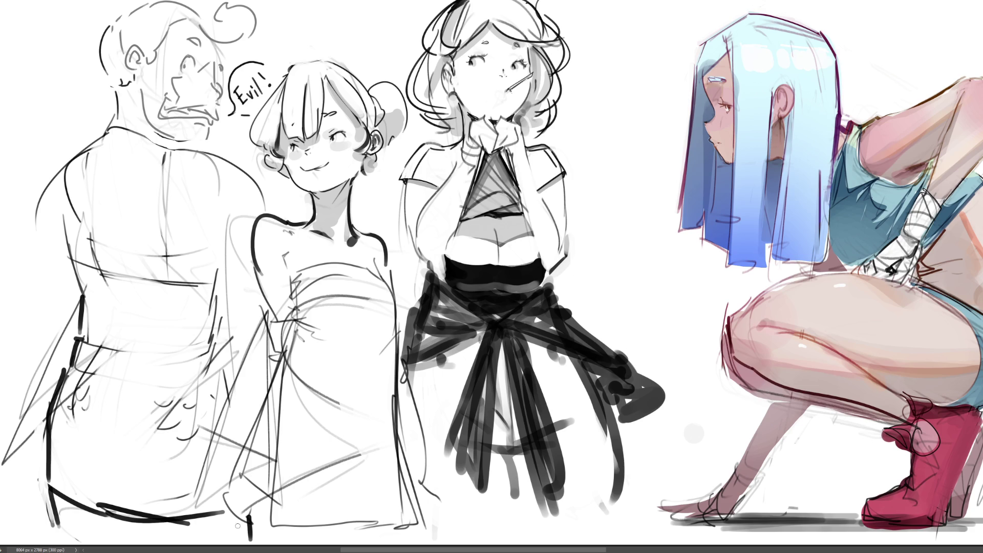
pyautogui.moveTo(127, 513); pyautogui.dragTo(142, 528)
pyautogui.moveTo(82, 510); pyautogui.dragTo(152, 519)
pyautogui.moveTo(82, 508)
pyautogui.mouseDown()
pyautogui.moveTo(190, 523)
pyautogui.moveTo(226, 516)
pyautogui.mouseUp()
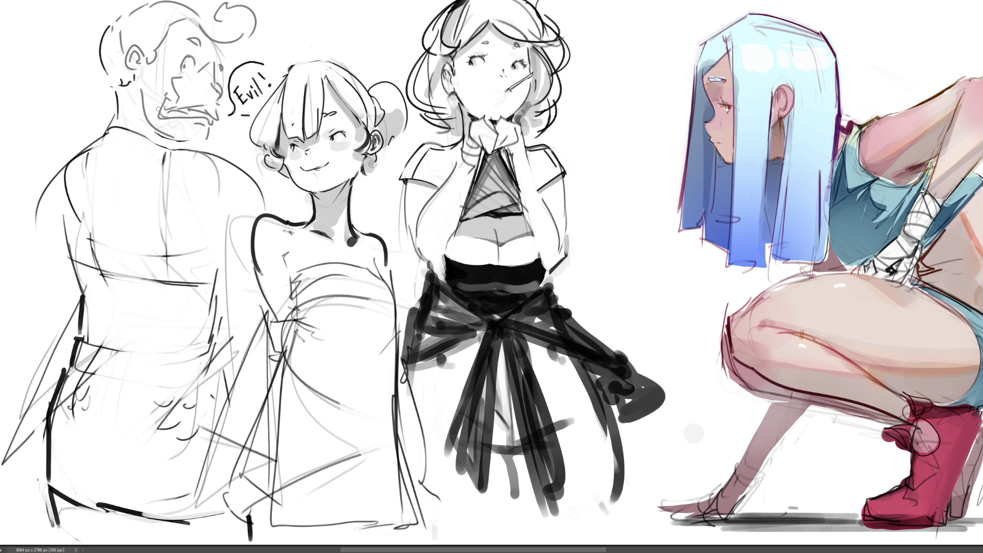
# - Lasso the leftmost figure and fade its face and body with an enlarged soft eraser
pyautogui.moveTo(272, 32)
pyautogui.mouseDown()
pyautogui.moveTo(237, 53)
pyautogui.moveTo(227, 98)
pyautogui.moveTo(235, 154)
pyautogui.moveTo(267, 205)
pyautogui.moveTo(250, 257)
pyautogui.moveTo(266, 399)
pyautogui.moveTo(241, 521)
pyautogui.moveTo(41, 541)
pyautogui.moveTo(17, 218)
pyautogui.moveTo(105, 4)
pyautogui.moveTo(265, 41)
pyautogui.mouseUp()
pyautogui.press(']')
pyautogui.press(']')
pyautogui.press(']')
pyautogui.moveTo(323, 92)
pyautogui.mouseDown()
pyautogui.moveTo(195, 62)
pyautogui.moveTo(138, 154)
pyautogui.moveTo(301, 187)
pyautogui.moveTo(102, 103)
pyautogui.moveTo(113, 195)
pyautogui.moveTo(66, 359)
pyautogui.moveTo(103, 461)
pyautogui.moveTo(182, 359)
pyautogui.mouseUp()
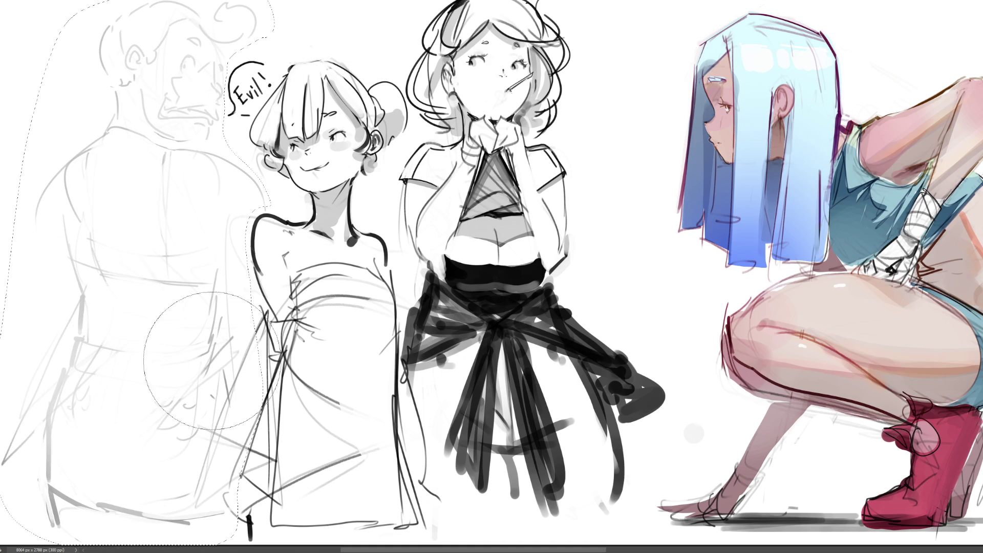
pyautogui.moveTo(225, 115)
pyautogui.mouseDown()
pyautogui.moveTo(154, 171)
pyautogui.moveTo(116, 306)
pyautogui.mouseUp()
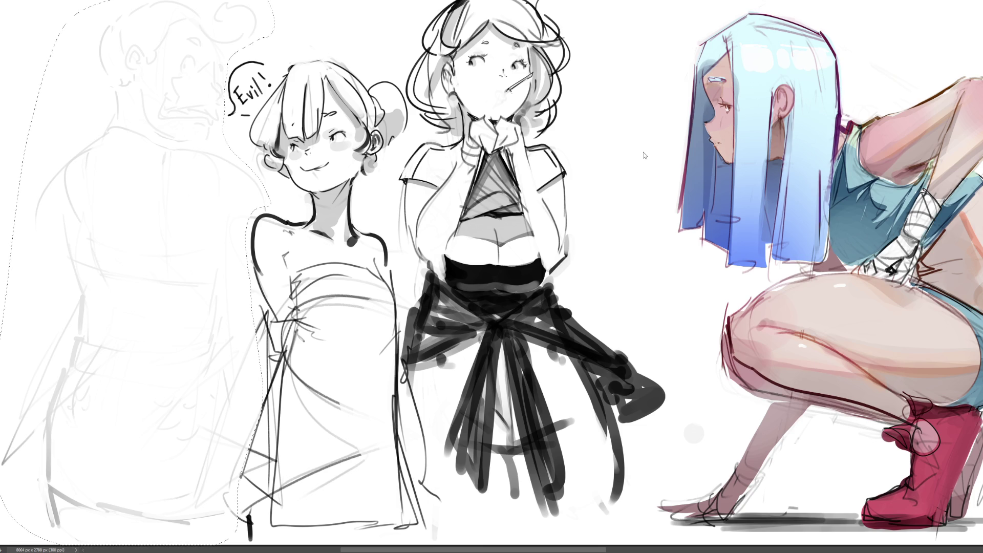
# - Save the document, deselect, and draw the man's ear and a closed eye
pyautogui.hotkey('ctrl', 's')
pyautogui.hotkey('ctrl', 'd')
pyautogui.moveTo(123, 55)
pyautogui.mouseDown()
pyautogui.moveTo(124, 85)
pyautogui.moveTo(124, 75)
pyautogui.mouseUp()
pyautogui.moveTo(160, 76); pyautogui.dragTo(223, 80)
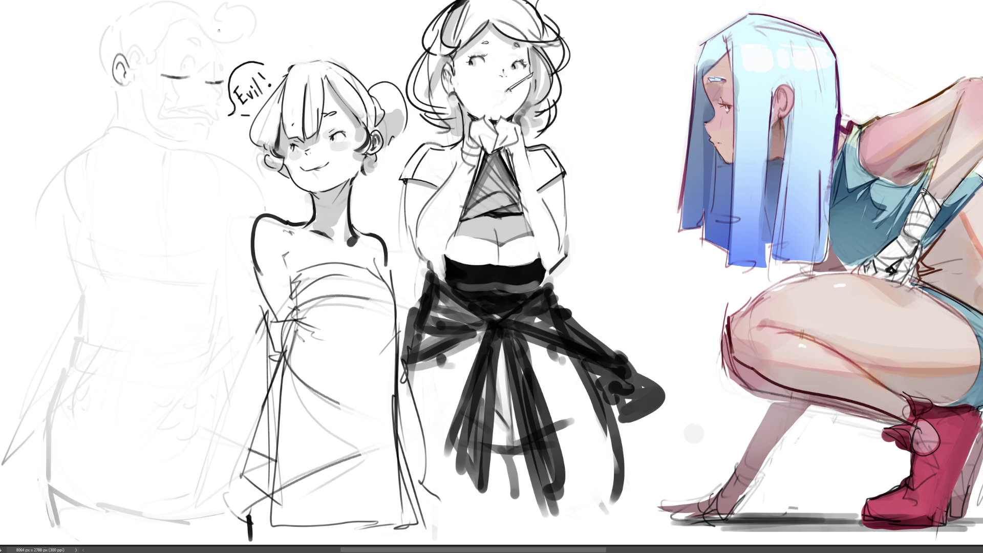
# - Try brow, jaw and cheek lines on the face, undoing the unsatisfactory strokes
pyautogui.moveTo(182, 47)
pyautogui.mouseDown()
pyautogui.moveTo(220, 71)
pyautogui.moveTo(206, 131)
pyautogui.mouseUp()
pyautogui.hotkey('ctrl', 'z')
pyautogui.hotkey('ctrl', 'z')
pyautogui.hotkey('ctrl', 'z')
pyautogui.moveTo(216, 41); pyautogui.dragTo(197, 131)
pyautogui.moveTo(224, 68); pyautogui.dragTo(233, 76)
pyautogui.hotkey('ctrl', 'z')
pyautogui.hotkey('ctrl', 'z')
pyautogui.moveTo(217, 40); pyautogui.dragTo(226, 74)
pyautogui.moveTo(229, 72)
pyautogui.mouseDown()
pyautogui.moveTo(188, 136)
pyautogui.moveTo(234, 80)
pyautogui.mouseUp()
pyautogui.hotkey('ctrl', 'z')
pyautogui.hotkey('ctrl', 'z')
pyautogui.hotkey('ctrl', 'z')
pyautogui.moveTo(211, 42)
pyautogui.mouseDown()
pyautogui.moveTo(227, 80)
pyautogui.moveTo(184, 133)
pyautogui.mouseUp()
pyautogui.hotkey('ctrl', 'z')
pyautogui.hotkey('ctrl', 'z')
# - Draw the long curved jaw, lower jaw curve, mouth, and the forehead hairline
pyautogui.moveTo(216, 36); pyautogui.dragTo(225, 72)
pyautogui.moveTo(225, 72); pyautogui.dragTo(188, 146)
pyautogui.moveTo(134, 95); pyautogui.dragTo(182, 138)
pyautogui.hotkey('ctrl', 'z')
pyautogui.moveTo(136, 100); pyautogui.dragTo(191, 146)
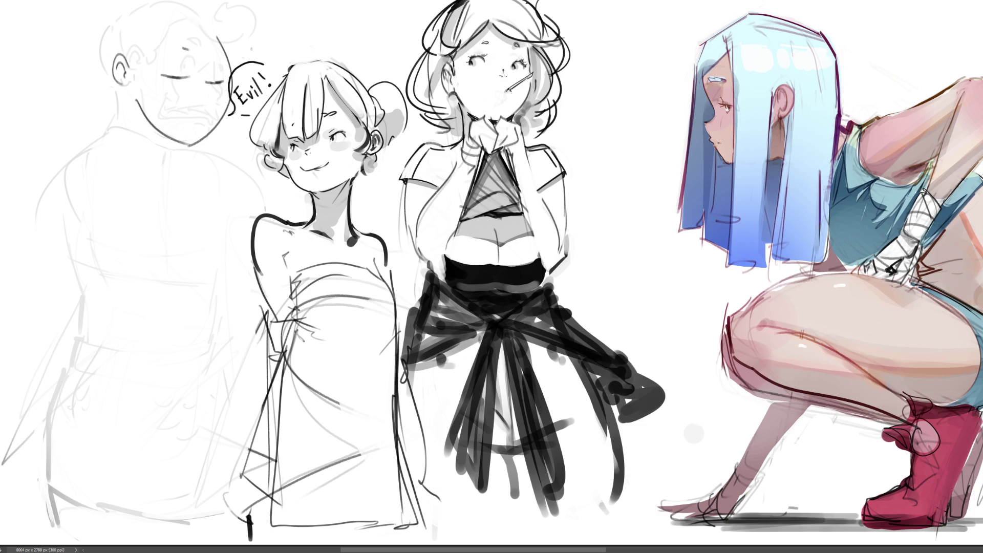
pyautogui.moveTo(201, 111); pyautogui.dragTo(207, 122)
pyautogui.moveTo(130, 76)
pyautogui.mouseDown()
pyautogui.moveTo(189, 20)
pyautogui.moveTo(218, 35)
pyautogui.moveTo(241, 1)
pyautogui.moveTo(250, 28)
pyautogui.mouseUp()
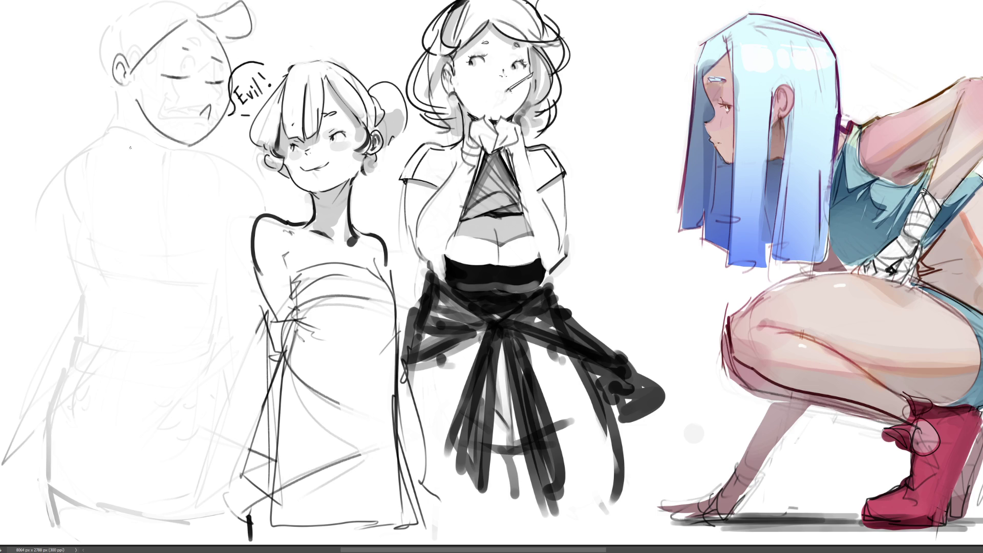
# - Draw the neck, body contour, shoulder curve and collar lines below the ear
pyautogui.moveTo(114, 82)
pyautogui.mouseDown()
pyautogui.moveTo(112, 148)
pyautogui.moveTo(184, 242)
pyautogui.mouseUp()
pyautogui.hotkey('ctrl', 'z')
pyautogui.moveTo(111, 88); pyautogui.dragTo(121, 267)
pyautogui.moveTo(98, 259)
pyautogui.mouseDown()
pyautogui.moveTo(128, 135)
pyautogui.moveTo(187, 374)
pyautogui.mouseUp()
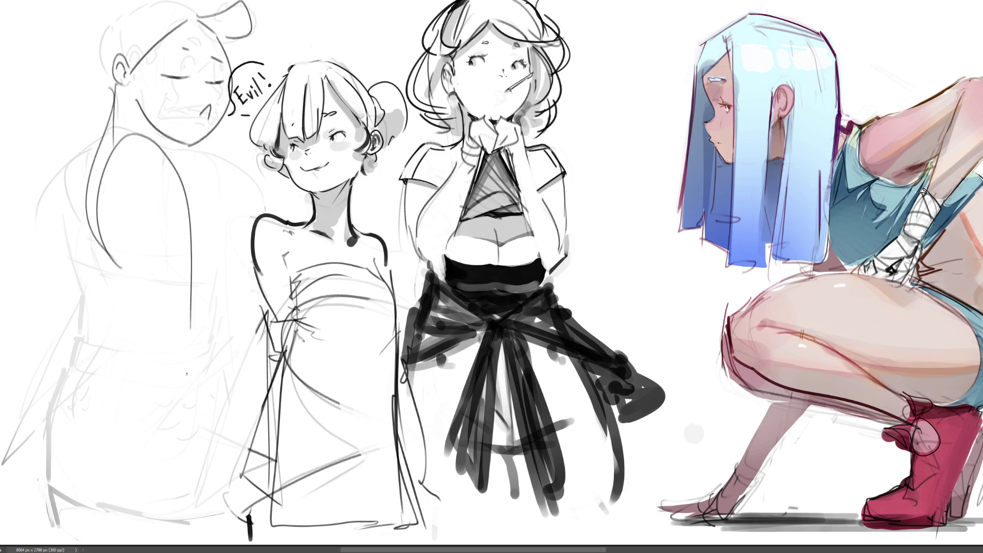
pyautogui.moveTo(175, 141); pyautogui.dragTo(165, 163)
pyautogui.moveTo(133, 101); pyautogui.dragTo(155, 146)
pyautogui.moveTo(174, 145)
pyautogui.mouseDown()
pyautogui.moveTo(159, 160)
pyautogui.moveTo(176, 142)
pyautogui.moveTo(250, 215)
pyautogui.mouseUp()
# - Draw the arm bending at the elbow with the forearm reaching up
pyautogui.moveTo(245, 269); pyautogui.dragTo(224, 312)
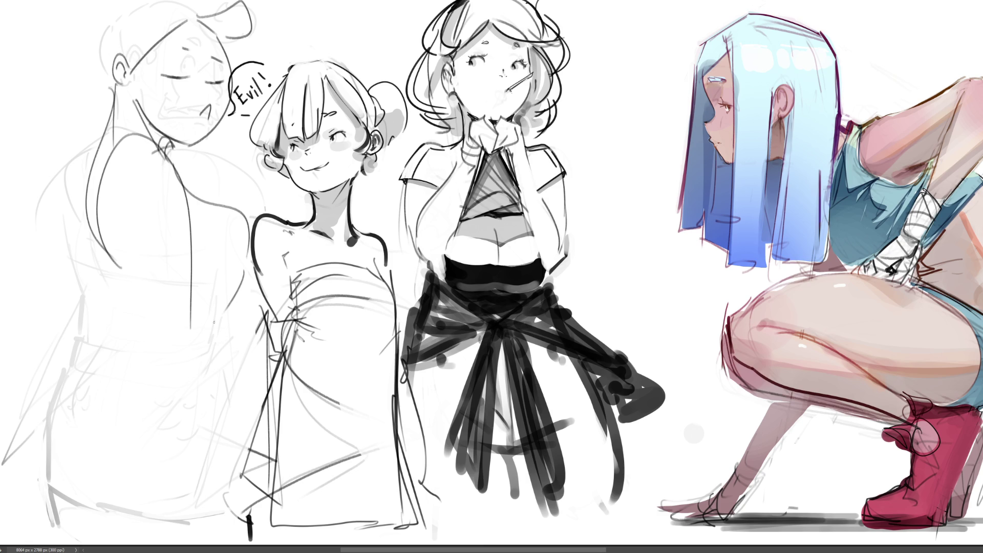
pyautogui.moveTo(246, 219); pyautogui.dragTo(204, 297)
pyautogui.moveTo(107, 213)
pyautogui.mouseDown()
pyautogui.moveTo(131, 292)
pyautogui.moveTo(186, 322)
pyautogui.mouseUp()
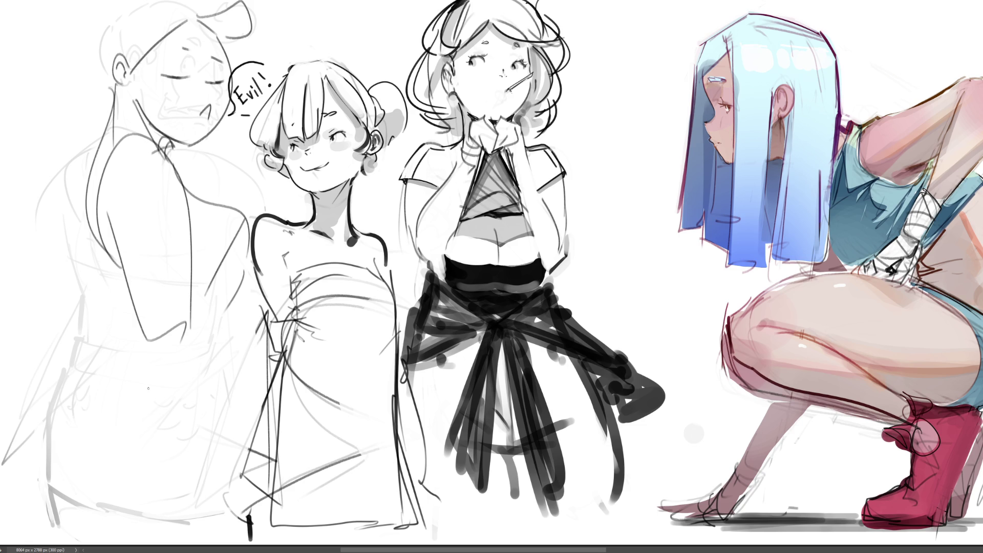
pyautogui.moveTo(143, 398)
pyautogui.mouseDown()
pyautogui.moveTo(234, 306)
pyautogui.moveTo(247, 351)
pyautogui.mouseUp()
# - Redraw the back contour, add hip strokes, and draw the lower body contour
pyautogui.moveTo(108, 123); pyautogui.dragTo(61, 303)
pyautogui.hotkey('ctrl', 'z')
pyautogui.moveTo(98, 136)
pyautogui.mouseDown()
pyautogui.moveTo(82, 292)
pyautogui.moveTo(111, 310)
pyautogui.mouseUp()
pyautogui.moveTo(103, 272)
pyautogui.mouseDown()
pyautogui.moveTo(128, 349)
pyautogui.moveTo(118, 401)
pyautogui.moveTo(230, 348)
pyautogui.mouseUp()
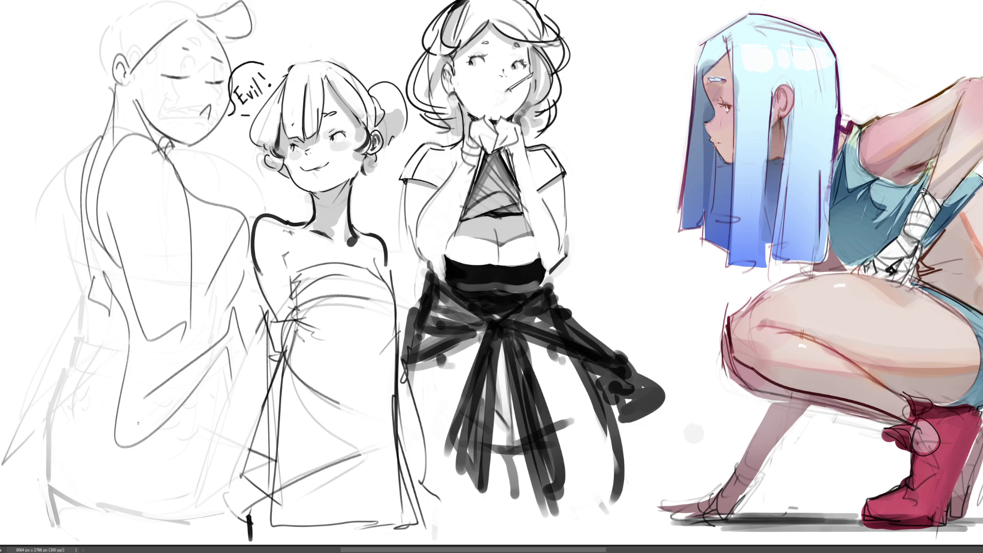
pyautogui.moveTo(134, 355)
pyautogui.mouseDown()
pyautogui.moveTo(91, 472)
pyautogui.moveTo(127, 509)
pyautogui.mouseUp()
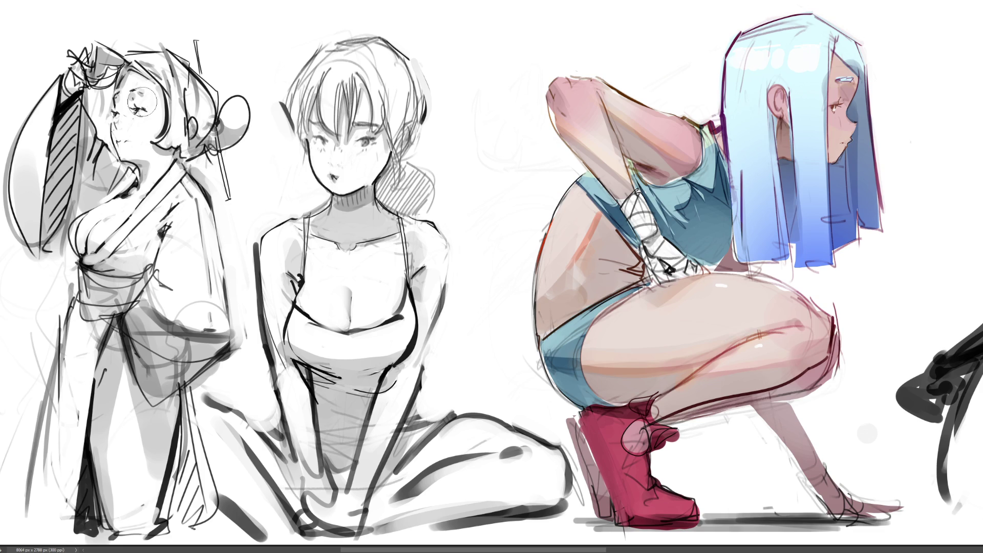
# - Wipe the kimono girl's facial features and redraw a closed eye and a mouth
pyautogui.moveTo(134, 105); pyautogui.dragTo(121, 144)
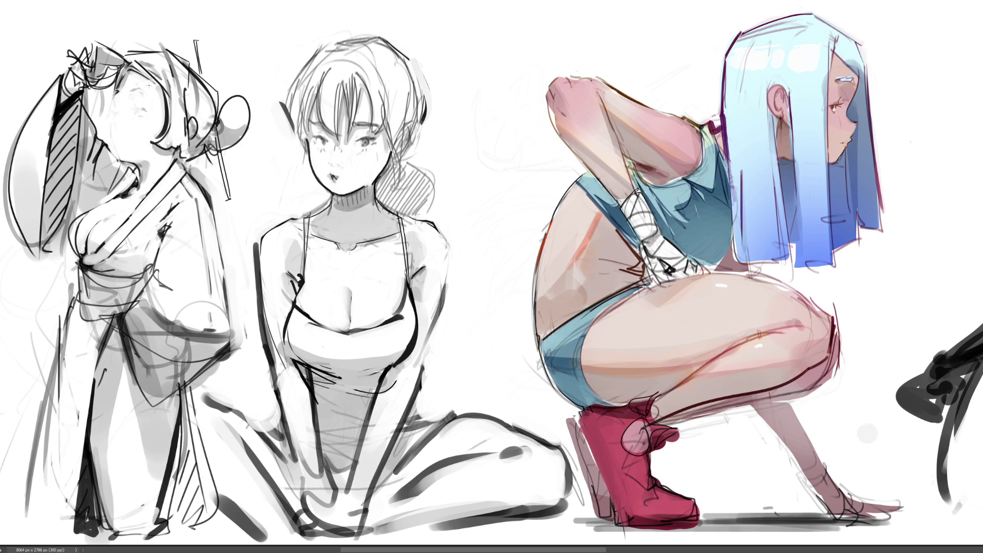
pyautogui.moveTo(138, 87); pyautogui.dragTo(151, 94)
pyautogui.moveTo(144, 90); pyautogui.dragTo(132, 88)
pyautogui.moveTo(126, 126)
pyautogui.mouseDown()
pyautogui.moveTo(121, 139)
pyautogui.moveTo(152, 126)
pyautogui.moveTo(108, 125)
pyautogui.moveTo(148, 155)
pyautogui.moveTo(127, 161)
pyautogui.moveTo(111, 151)
pyautogui.mouseUp()
pyautogui.hotkey('ctrl', 'z')
# - Retry the lips and chin, shade the neck, darken the forehead line and add a round cheek
pyautogui.hotkey('ctrl', 'z')
pyautogui.hotkey('ctrl', 'z')
pyautogui.hotkey('ctrl', 'z')
pyautogui.hotkey('ctrl', 'z')
pyautogui.hotkey('ctrl', 'z')
pyautogui.hotkey('ctrl', 'z')
pyautogui.hotkey('ctrl', 'z')
pyautogui.hotkey('ctrl', 'z')
pyautogui.hotkey('ctrl', 'z')
pyautogui.moveTo(142, 96)
pyautogui.mouseDown()
pyautogui.moveTo(150, 103)
pyautogui.moveTo(111, 133)
pyautogui.moveTo(122, 159)
pyautogui.moveTo(146, 158)
pyautogui.mouseUp()
pyautogui.hotkey('ctrl', 'z')
pyautogui.hotkey('ctrl', 'z')
pyautogui.hotkey('ctrl', 'z')
pyautogui.hotkey('ctrl', 'z')
pyautogui.moveTo(143, 173)
pyautogui.mouseDown()
pyautogui.moveTo(136, 184)
pyautogui.moveTo(128, 168)
pyautogui.mouseUp()
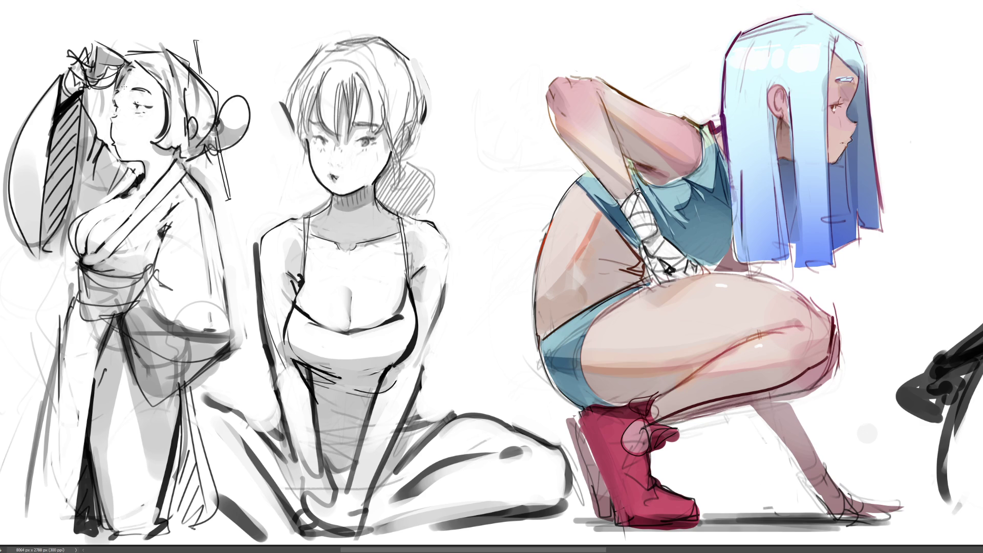
pyautogui.moveTo(119, 83); pyautogui.dragTo(128, 65)
pyautogui.moveTo(129, 118)
pyautogui.mouseDown()
pyautogui.moveTo(145, 115)
pyautogui.moveTo(128, 132)
pyautogui.moveTo(137, 112)
pyautogui.moveTo(108, 132)
pyautogui.mouseUp()
# - Remove the cheek circle, extend the hairpin line, and ink a bold curve down the robe's left edge
pyautogui.hotkey('ctrl', 'z')
pyautogui.hotkey('ctrl', 'z')
pyautogui.hotkey('ctrl', 'z')
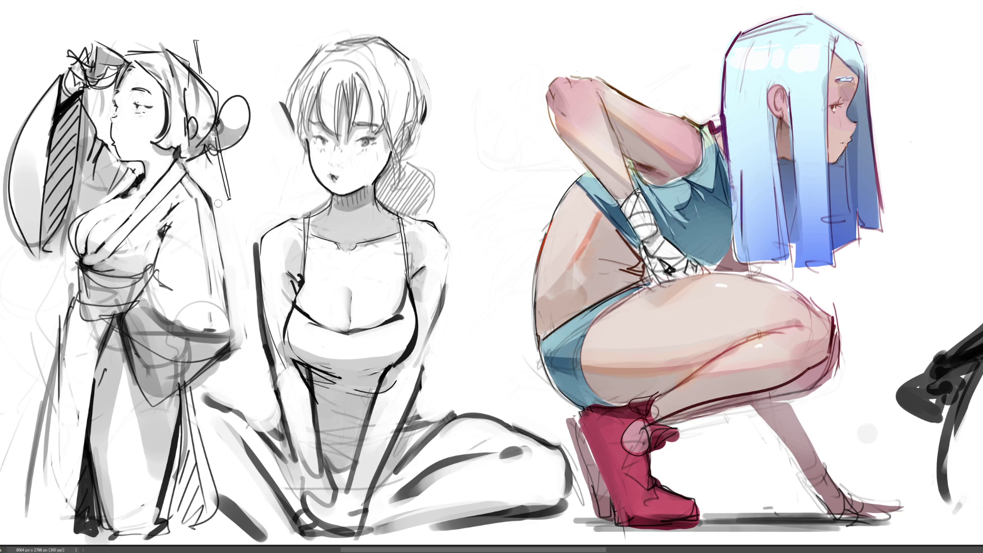
pyautogui.moveTo(226, 187); pyautogui.dragTo(229, 198)
pyautogui.moveTo(92, 392)
pyautogui.mouseDown()
pyautogui.moveTo(113, 332)
pyautogui.moveTo(88, 404)
pyautogui.mouseUp()
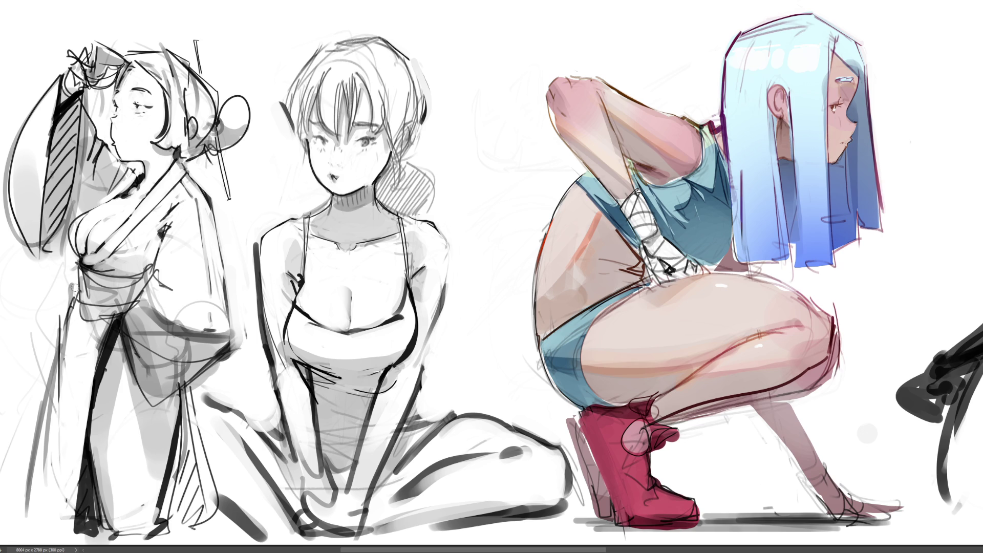
pyautogui.moveTo(74, 286)
pyautogui.mouseDown()
pyautogui.moveTo(57, 307)
pyautogui.moveTo(29, 472)
pyautogui.mouseUp()
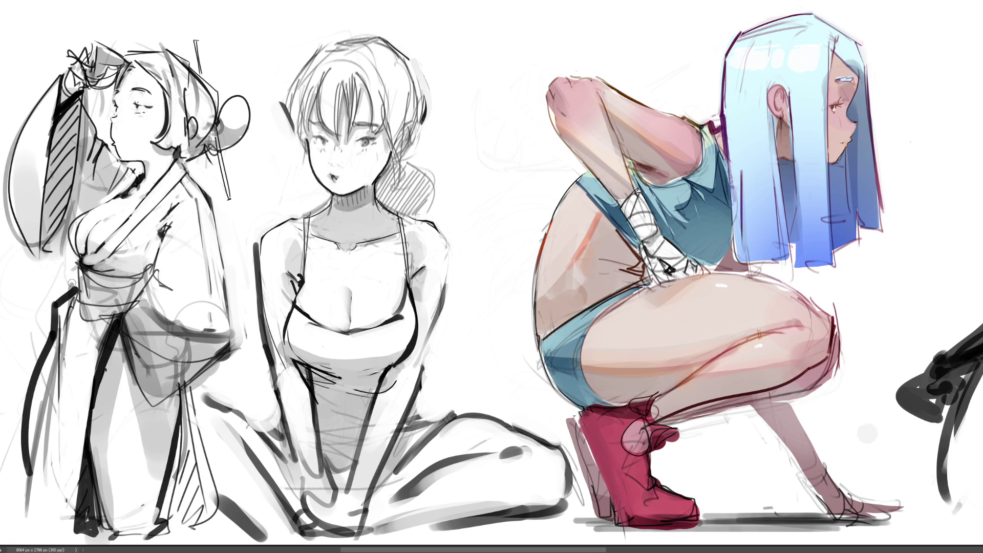
pyautogui.moveTo(71, 283); pyautogui.dragTo(23, 433)
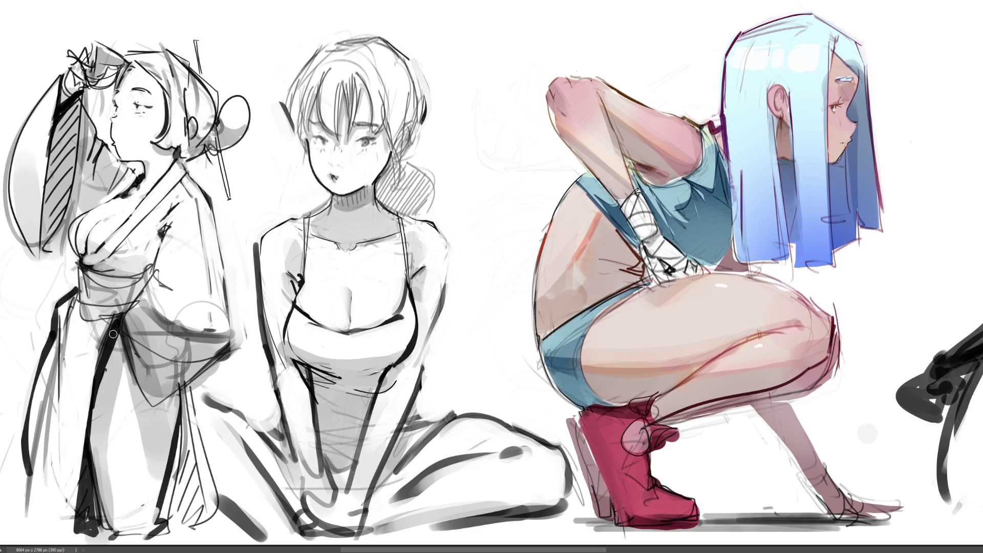
# - Ink a thick fold line on the robe and lighten the area around it and the left edge
pyautogui.moveTo(114, 330); pyautogui.dragTo(89, 532)
pyautogui.moveTo(92, 334)
pyautogui.mouseDown()
pyautogui.moveTo(100, 353)
pyautogui.moveTo(108, 323)
pyautogui.moveTo(80, 521)
pyautogui.moveTo(100, 381)
pyautogui.moveTo(49, 451)
pyautogui.mouseUp()
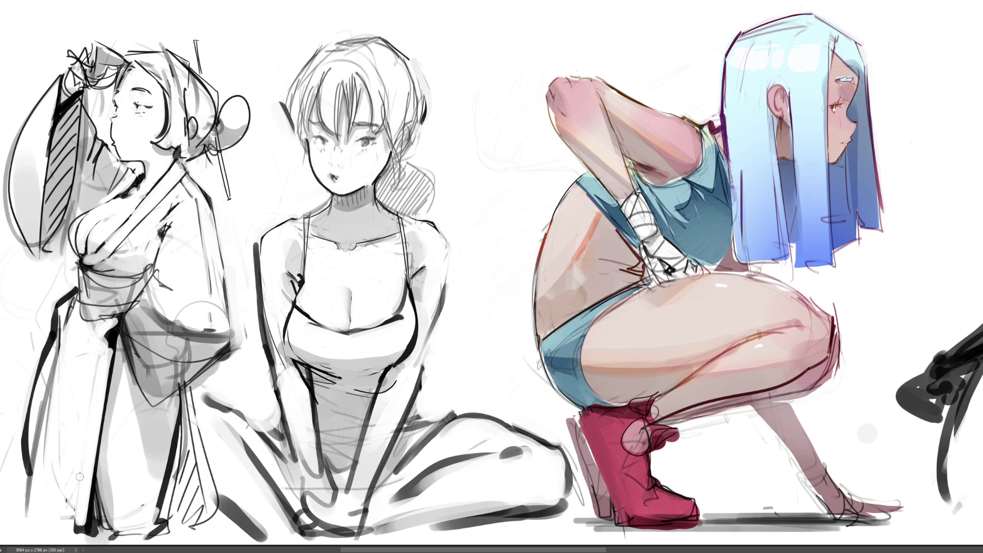
pyautogui.moveTo(65, 334); pyautogui.dragTo(46, 417)
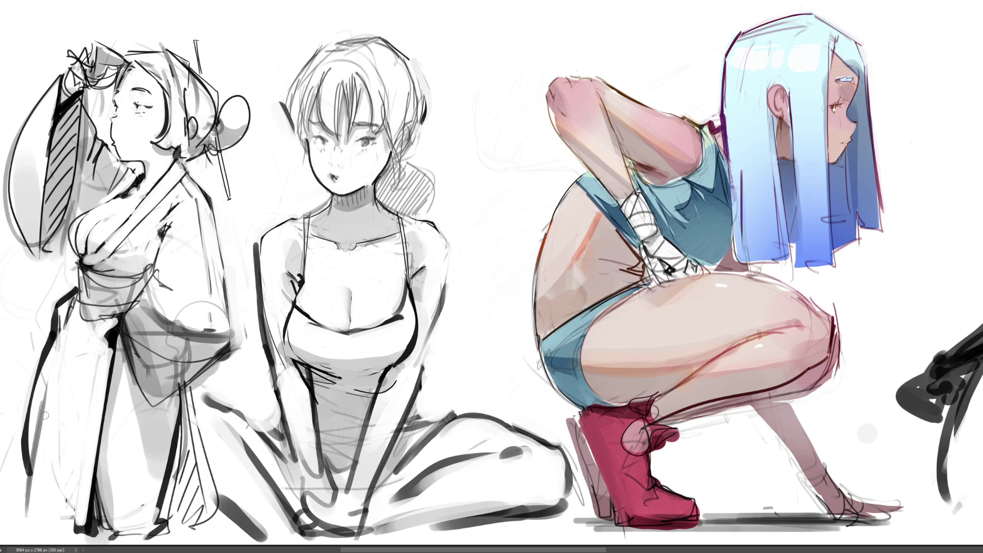
pyautogui.moveTo(46, 325)
pyautogui.mouseDown()
pyautogui.moveTo(41, 440)
pyautogui.moveTo(41, 378)
pyautogui.moveTo(26, 463)
pyautogui.mouseUp()
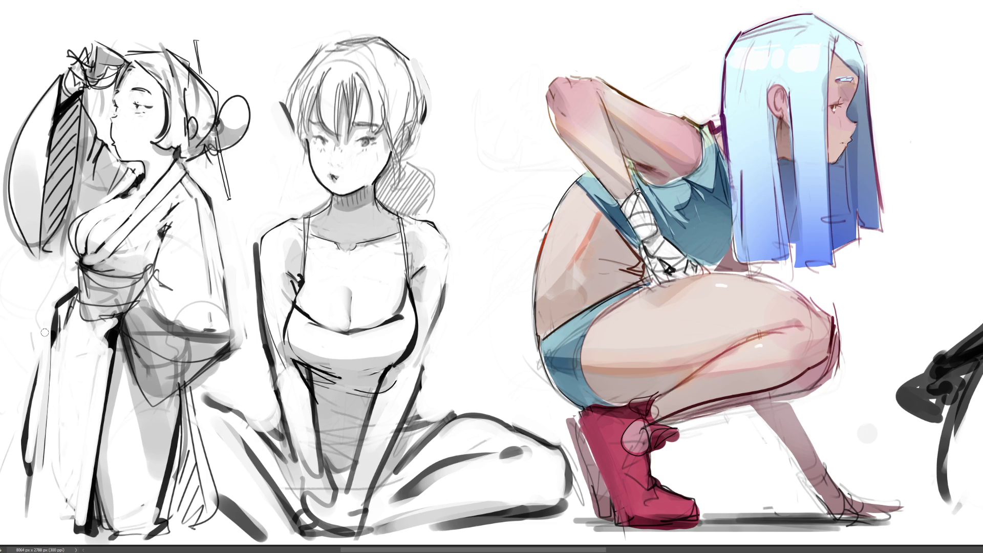
# - Redraw the robe's left edge as a firm dark outline and paint out the diagonal edge line
pyautogui.moveTo(41, 353); pyautogui.dragTo(24, 464)
pyautogui.moveTo(31, 382); pyautogui.dragTo(25, 486)
pyautogui.moveTo(50, 332); pyautogui.dragTo(32, 513)
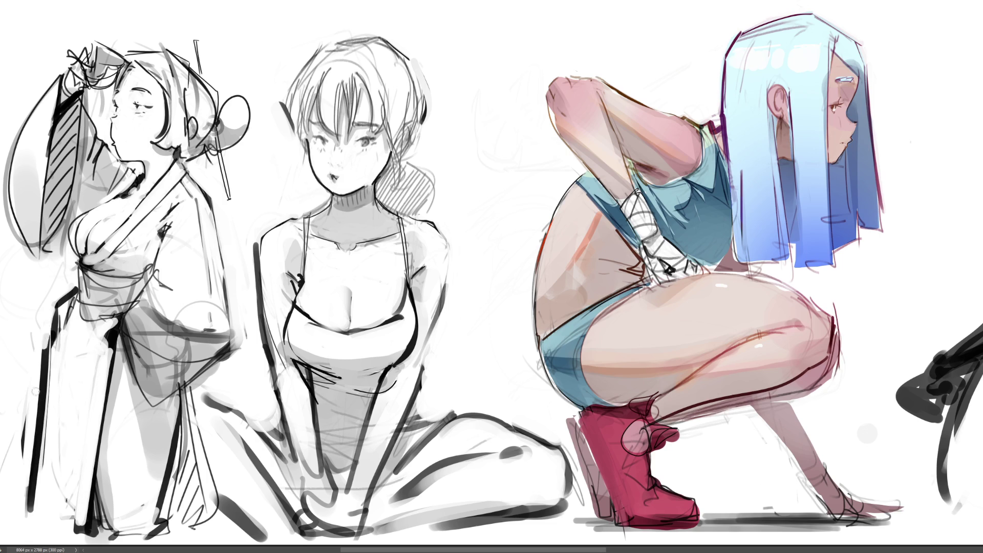
pyautogui.hotkey('ctrl', 'z')
pyautogui.moveTo(50, 334); pyautogui.dragTo(33, 509)
pyautogui.moveTo(71, 288); pyautogui.dragTo(46, 328)
pyautogui.hotkey('ctrl', 'z')
pyautogui.moveTo(75, 287); pyautogui.dragTo(52, 339)
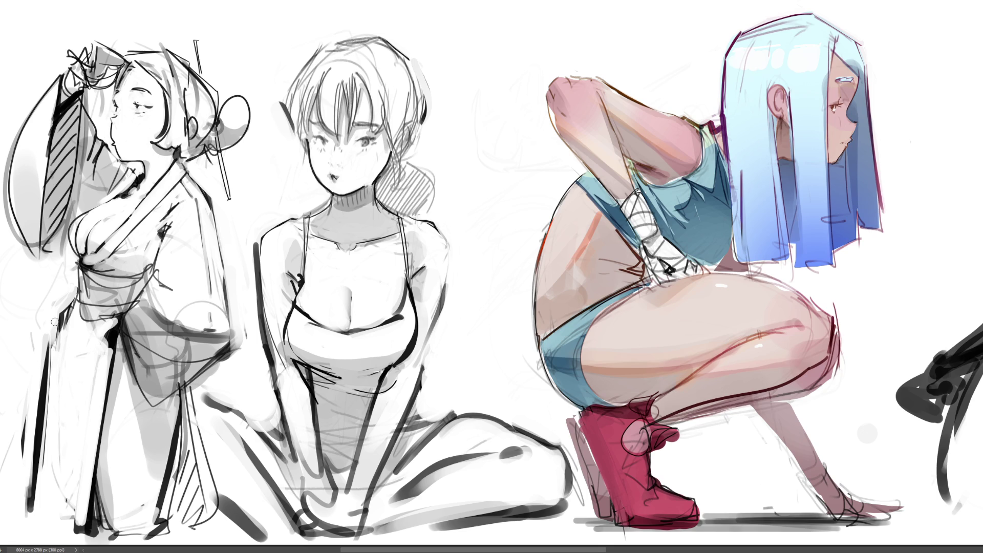
# - Ink heavy dark vertical strokes down the robe's lower fold
pyautogui.moveTo(184, 388); pyautogui.dragTo(188, 505)
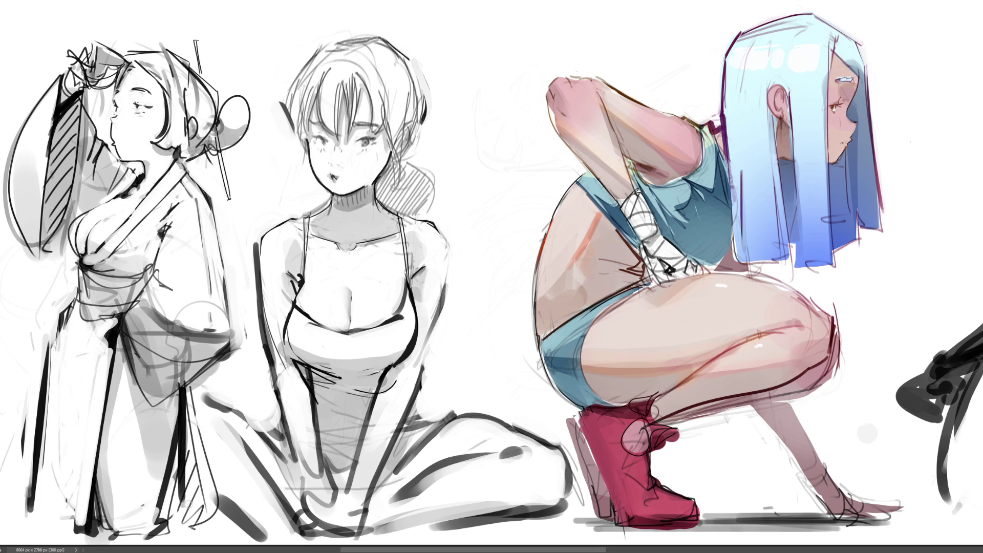
pyautogui.moveTo(188, 413); pyautogui.dragTo(167, 543)
pyautogui.moveTo(185, 440); pyautogui.dragTo(188, 530)
pyautogui.moveTo(180, 474); pyautogui.dragTo(164, 520)
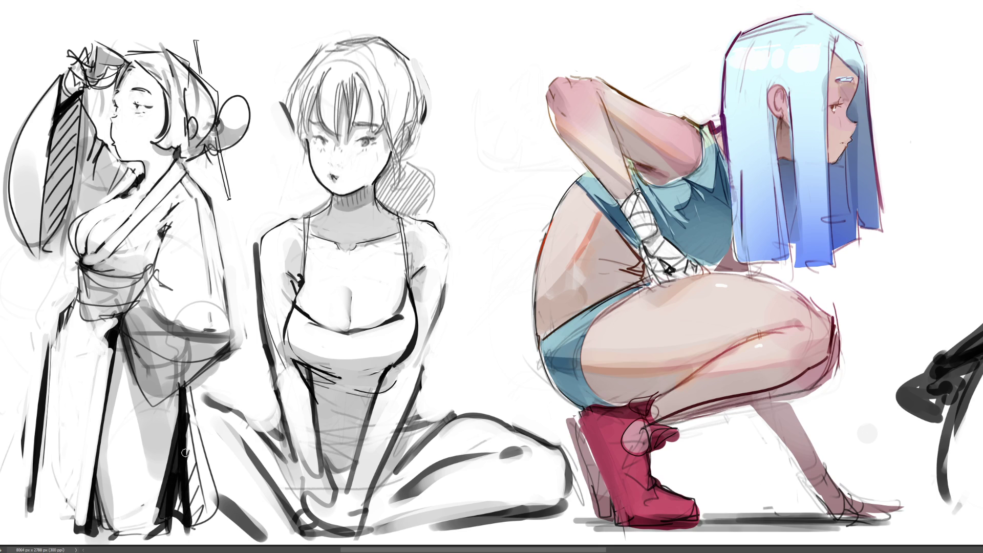
pyautogui.moveTo(183, 390); pyautogui.dragTo(175, 550)
pyautogui.moveTo(188, 389); pyautogui.dragTo(169, 467)
pyautogui.moveTo(174, 489); pyautogui.dragTo(175, 526)
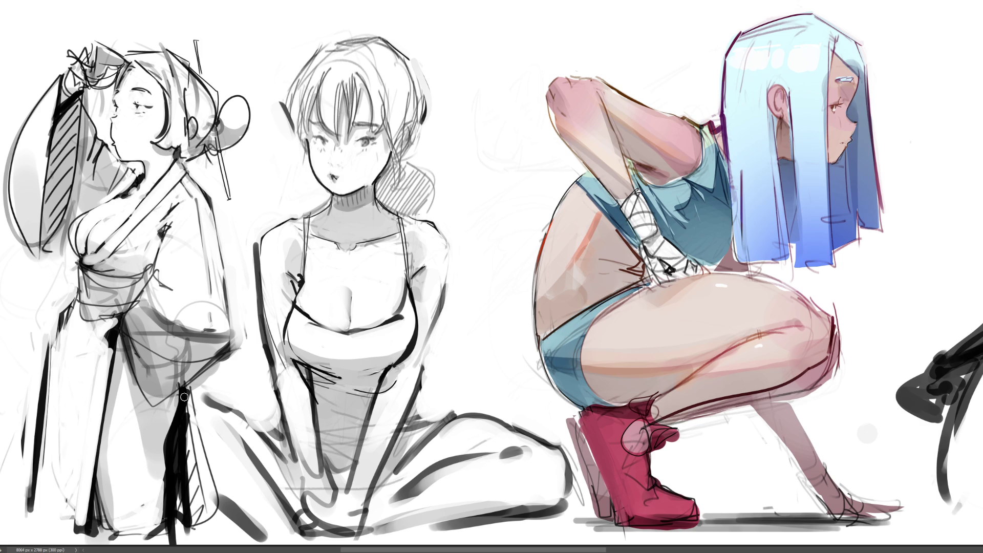
# - Darken and widen the black fold to the right, removing the extra diagonal stroke
pyautogui.moveTo(176, 456); pyautogui.dragTo(175, 507)
pyautogui.moveTo(169, 440); pyautogui.dragTo(177, 522)
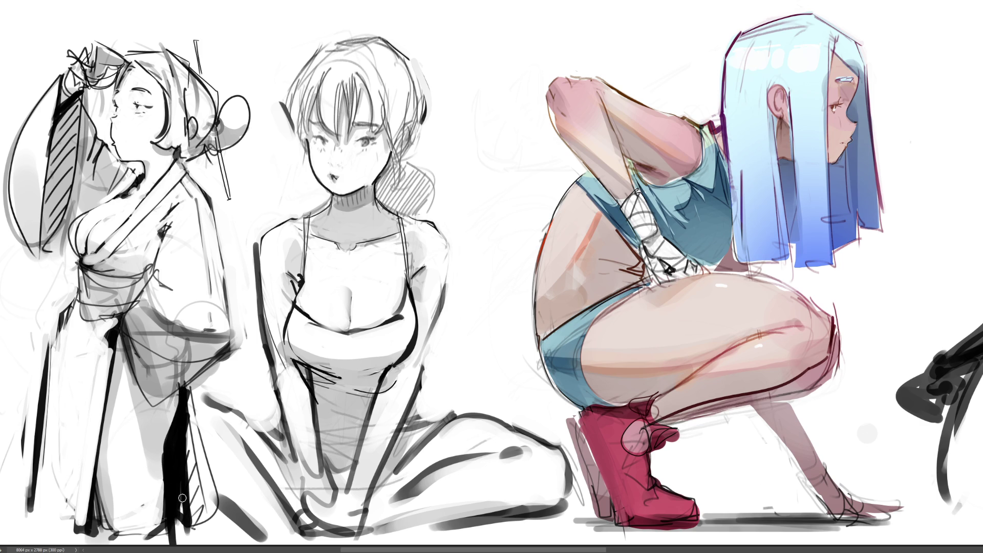
pyautogui.moveTo(181, 445); pyautogui.dragTo(188, 517)
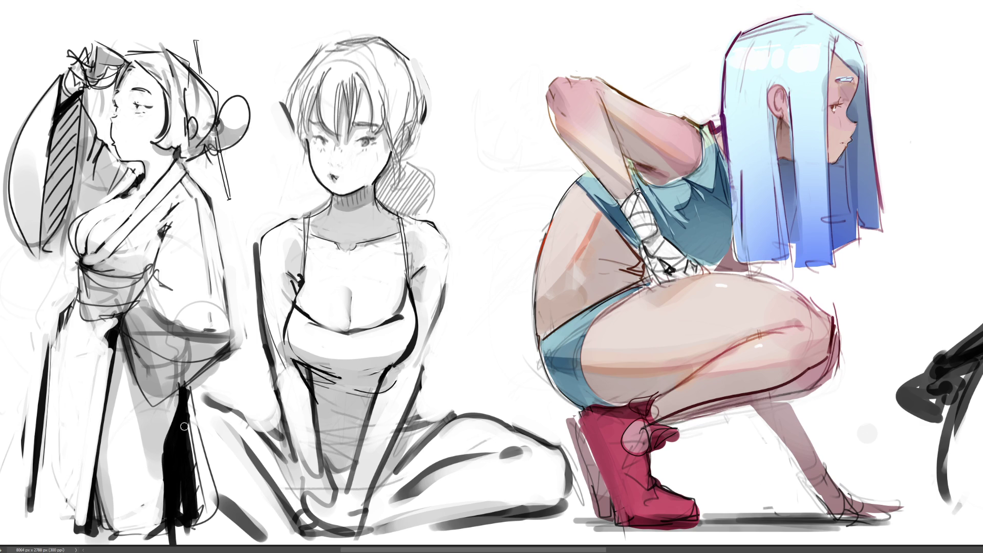
pyautogui.moveTo(184, 424); pyautogui.dragTo(197, 522)
pyautogui.moveTo(195, 445); pyautogui.dragTo(208, 523)
pyautogui.moveTo(197, 381); pyautogui.dragTo(224, 509)
pyautogui.hotkey('ctrl', 'z')
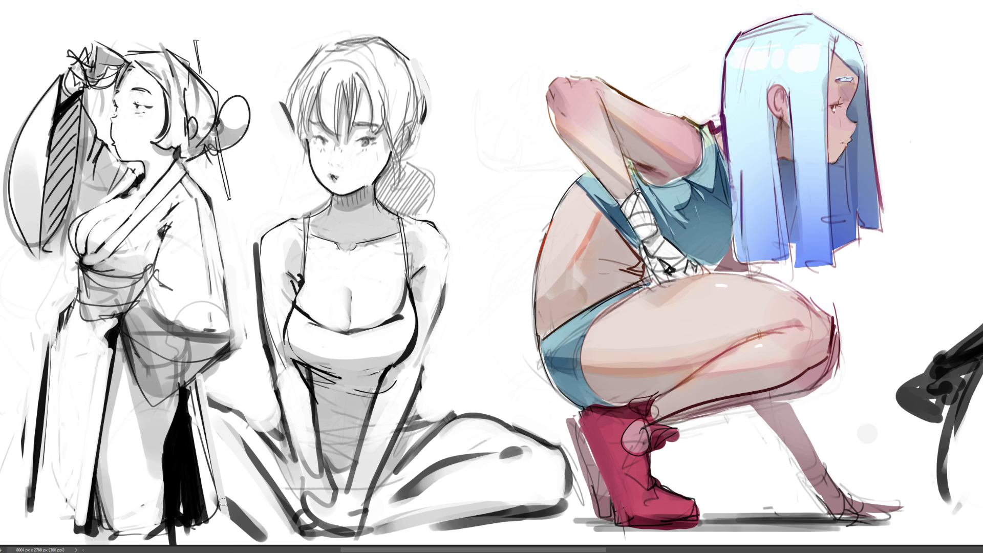
# - Restore the darker right eye, darken the left eye, add both eyebrows and clean up the neck marks
pyautogui.hotkey('ctrl', 'z')
pyautogui.moveTo(322, 138)
pyautogui.mouseDown()
pyautogui.moveTo(332, 146)
pyautogui.moveTo(322, 137)
pyautogui.mouseUp()
pyautogui.moveTo(359, 123); pyautogui.dragTo(371, 122)
pyautogui.moveTo(322, 121); pyautogui.dragTo(313, 125)
pyautogui.moveTo(342, 189); pyautogui.dragTo(349, 194)
pyautogui.moveTo(352, 187)
pyautogui.mouseDown()
pyautogui.moveTo(368, 191)
pyautogui.moveTo(354, 188)
pyautogui.mouseUp()
# - Add a small nose mark and a nose bridge stroke, plus a thin strand down the bangs
pyautogui.moveTo(334, 152); pyautogui.dragTo(339, 151)
pyautogui.moveTo(313, 111); pyautogui.dragTo(310, 133)
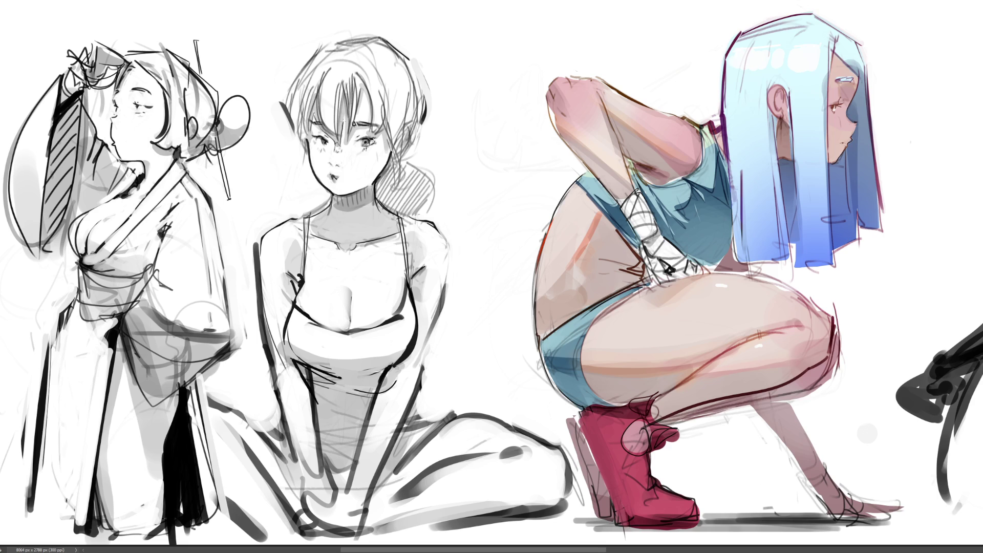
pyautogui.moveTo(346, 114); pyautogui.dragTo(351, 149)
pyautogui.hotkey('ctrl', 'z')
pyautogui.hotkey('ctrl', 'z')
pyautogui.moveTo(350, 145); pyautogui.dragTo(354, 130)
# - Add hair strands to the bangs, a looping lock on the right side, and strands near the ear
pyautogui.moveTo(361, 79); pyautogui.dragTo(363, 88)
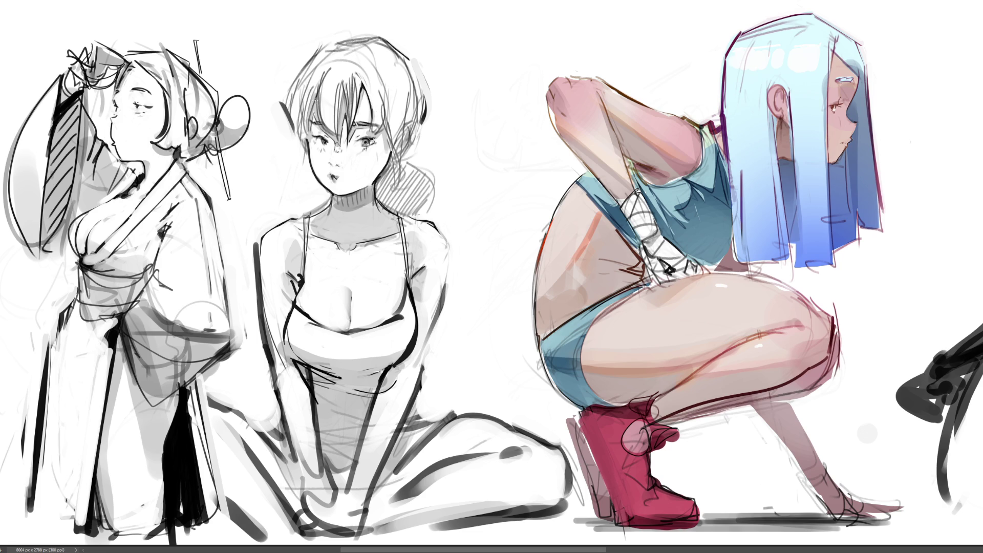
pyautogui.moveTo(317, 93); pyautogui.dragTo(306, 139)
pyautogui.hotkey('ctrl', 'z')
pyautogui.moveTo(306, 97)
pyautogui.mouseDown()
pyautogui.moveTo(310, 137)
pyautogui.moveTo(297, 156)
pyautogui.moveTo(305, 174)
pyautogui.mouseUp()
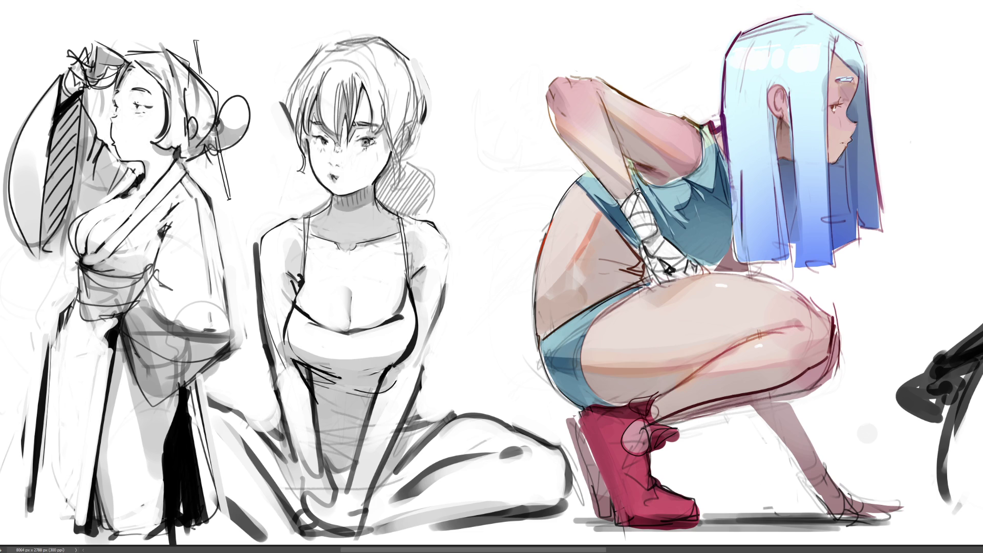
pyautogui.moveTo(376, 102)
pyautogui.mouseDown()
pyautogui.moveTo(372, 133)
pyautogui.moveTo(380, 105)
pyautogui.moveTo(401, 174)
pyautogui.moveTo(395, 196)
pyautogui.mouseUp()
pyautogui.moveTo(397, 149); pyautogui.dragTo(391, 194)
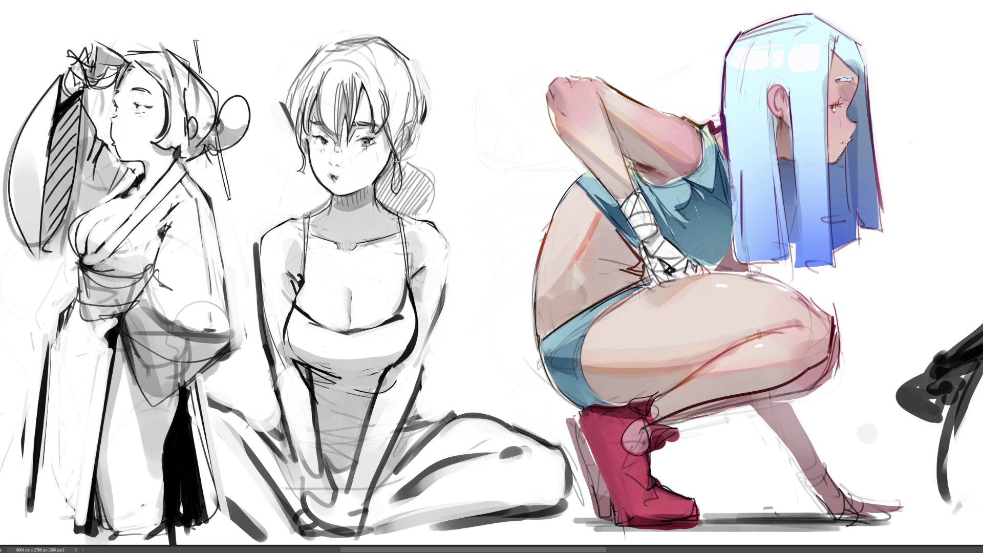
pyautogui.moveTo(397, 161); pyautogui.dragTo(400, 194)
pyautogui.moveTo(394, 117); pyautogui.dragTo(393, 148)
pyautogui.moveTo(406, 102); pyautogui.dragTo(398, 168)
# - Ink dark outlines on the clasped-hands girl's shirt, sleeves, hands and forearms
pyautogui.hscroll(10, 468, 234)
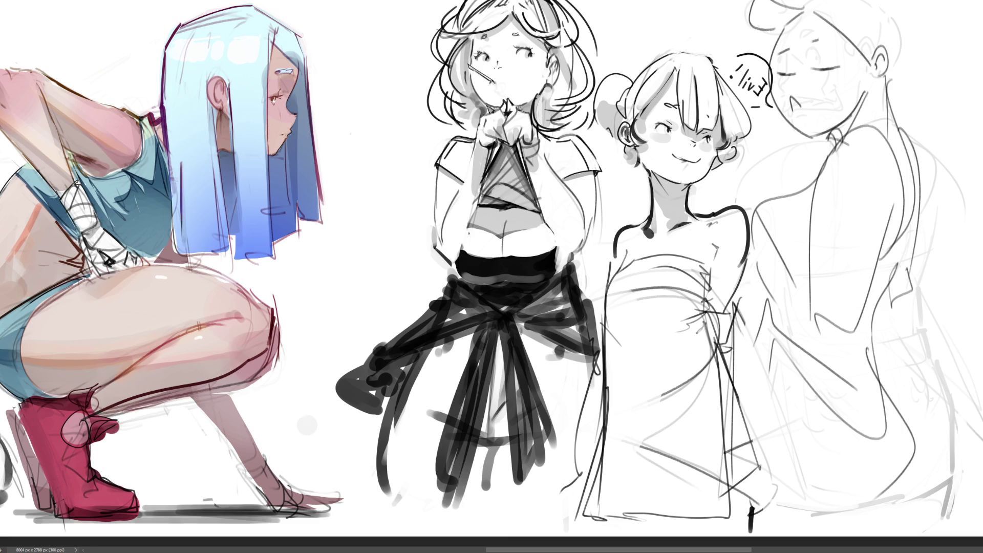
pyautogui.moveTo(470, 225); pyautogui.dragTo(477, 209)
pyautogui.moveTo(564, 183); pyautogui.dragTo(594, 172)
pyautogui.moveTo(448, 177); pyautogui.dragTo(461, 185)
pyautogui.moveTo(478, 153)
pyautogui.mouseDown()
pyautogui.moveTo(490, 144)
pyautogui.moveTo(476, 184)
pyautogui.moveTo(482, 176)
pyautogui.mouseUp()
pyautogui.moveTo(523, 141)
pyautogui.mouseDown()
pyautogui.moveTo(539, 151)
pyautogui.moveTo(543, 177)
pyautogui.mouseUp()
pyautogui.moveTo(546, 162); pyautogui.dragTo(553, 184)
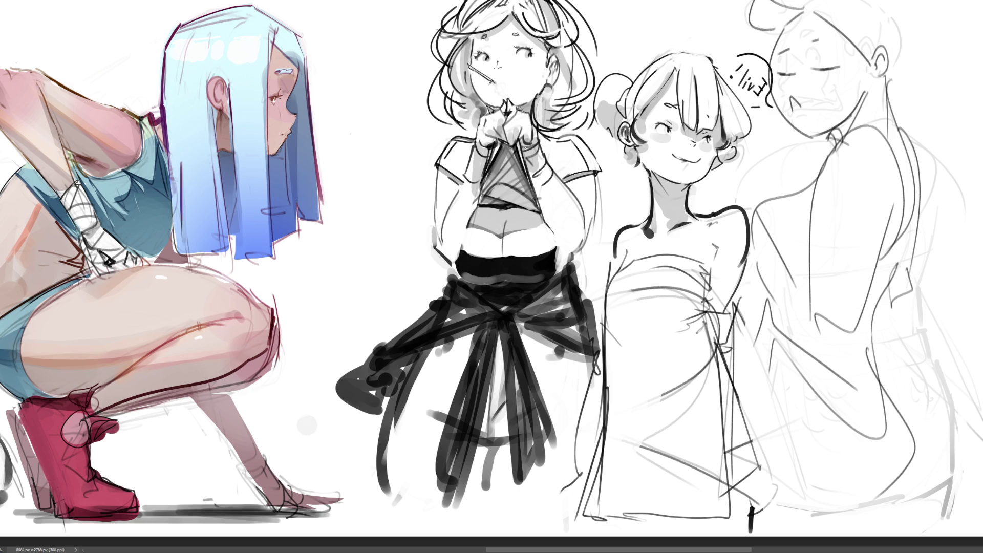
# - Erase stray marks around the wrists and hands, and the Evil! note with its speech bubble
pyautogui.moveTo(521, 152); pyautogui.dragTo(538, 143)
pyautogui.moveTo(534, 127); pyautogui.dragTo(535, 142)
pyautogui.moveTo(483, 119); pyautogui.dragTo(484, 131)
pyautogui.moveTo(735, 69)
pyautogui.mouseDown()
pyautogui.moveTo(739, 58)
pyautogui.moveTo(750, 62)
pyautogui.moveTo(752, 46)
pyautogui.moveTo(771, 87)
pyautogui.mouseUp()
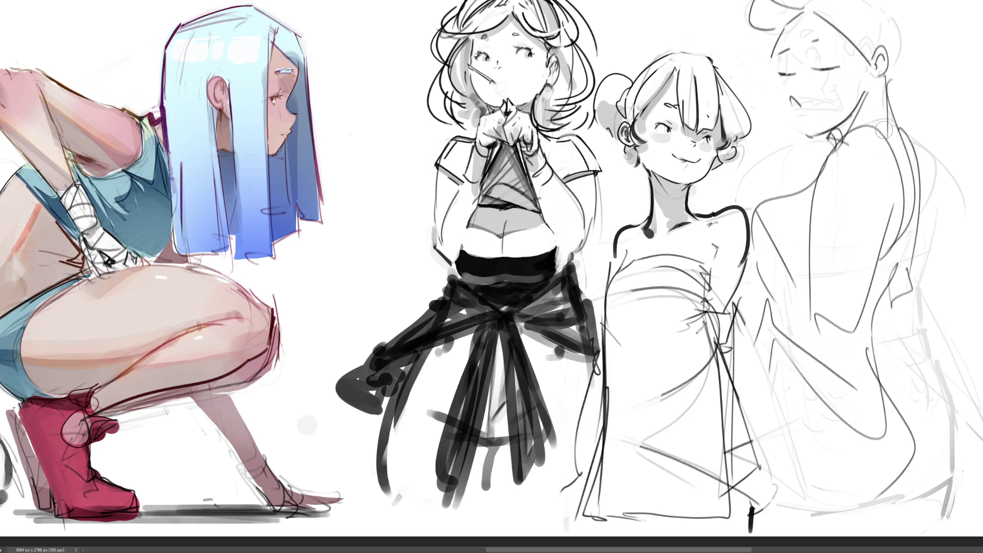
# - With a much larger eraser, fade the rightmost figure's head and body sketch
pyautogui.press(']')
pyautogui.press(']')
pyautogui.press(']')
pyautogui.moveTo(788, 24)
pyautogui.mouseDown()
pyautogui.moveTo(830, 136)
pyautogui.moveTo(881, 116)
pyautogui.moveTo(799, 217)
pyautogui.moveTo(801, 330)
pyautogui.moveTo(898, 162)
pyautogui.moveTo(937, 435)
pyautogui.moveTo(928, 124)
pyautogui.mouseUp()
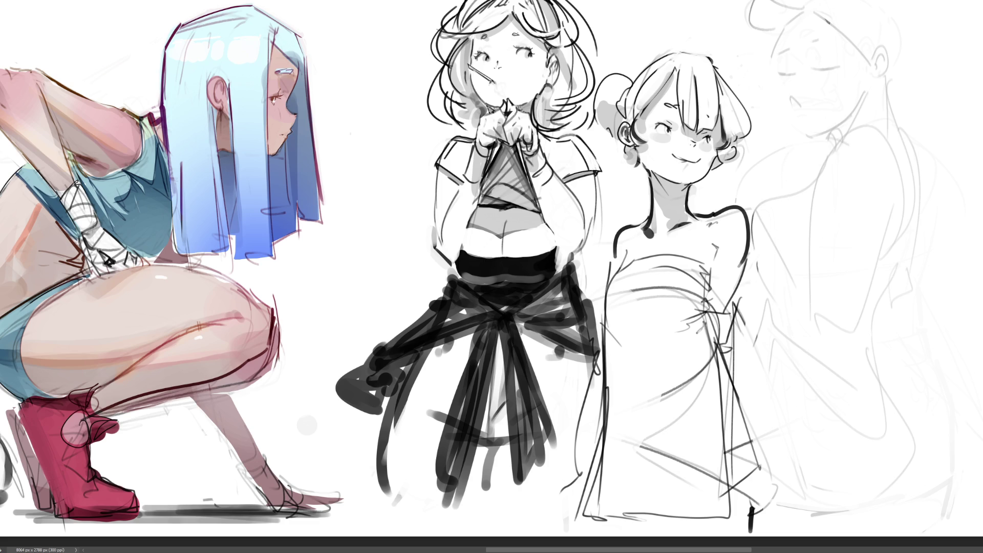
pyautogui.moveTo(310, 46); pyautogui.dragTo(870, 46)
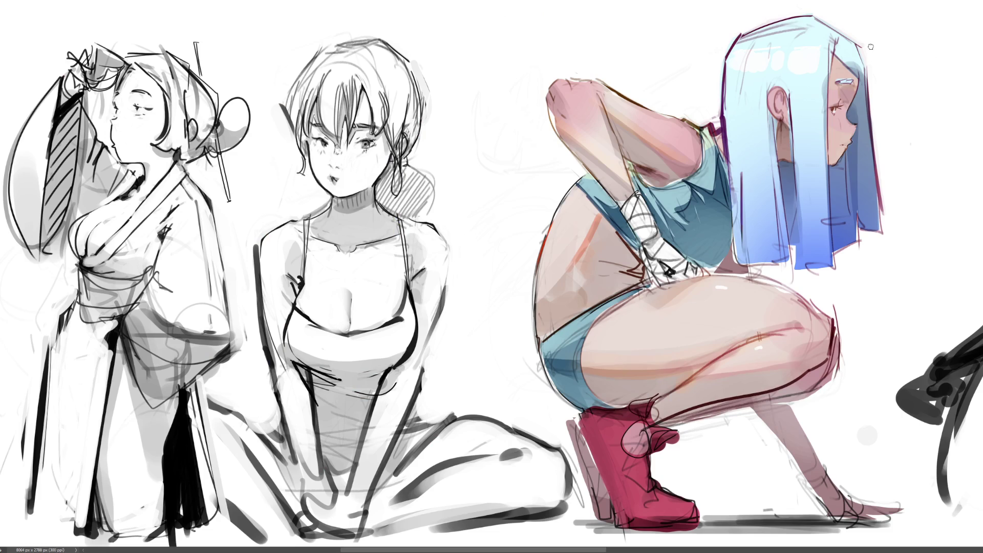
# - Paint bold curved dark strokes forming a hat on the rightmost figure's head
pyautogui.moveTo(962, 48); pyautogui.dragTo(403, 47)
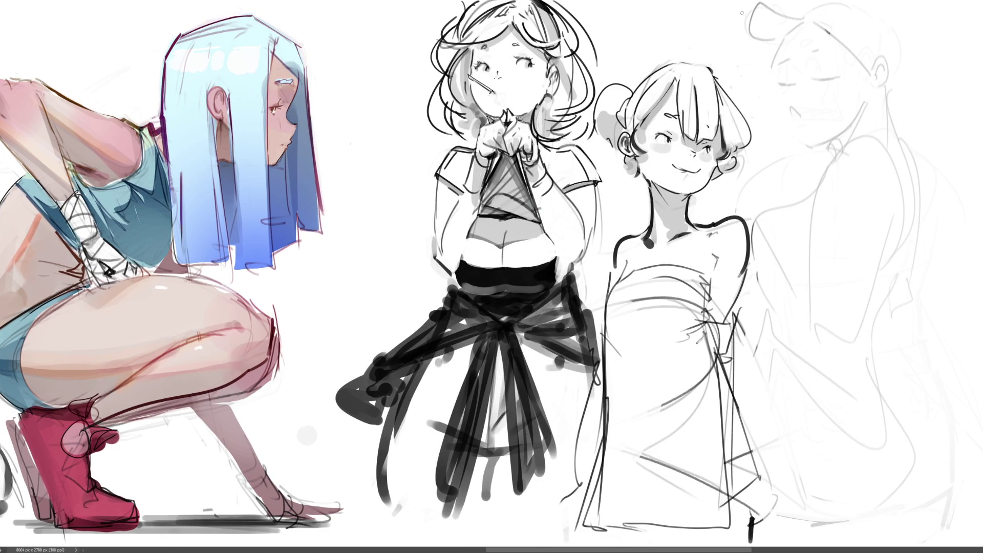
pyautogui.moveTo(757, 15)
pyautogui.mouseDown()
pyautogui.moveTo(768, 42)
pyautogui.moveTo(787, 20)
pyautogui.moveTo(752, 23)
pyautogui.mouseUp()
pyautogui.moveTo(753, 23); pyautogui.dragTo(773, 34)
pyautogui.moveTo(757, 2); pyautogui.dragTo(779, 33)
pyautogui.moveTo(778, 21); pyautogui.dragTo(803, 26)
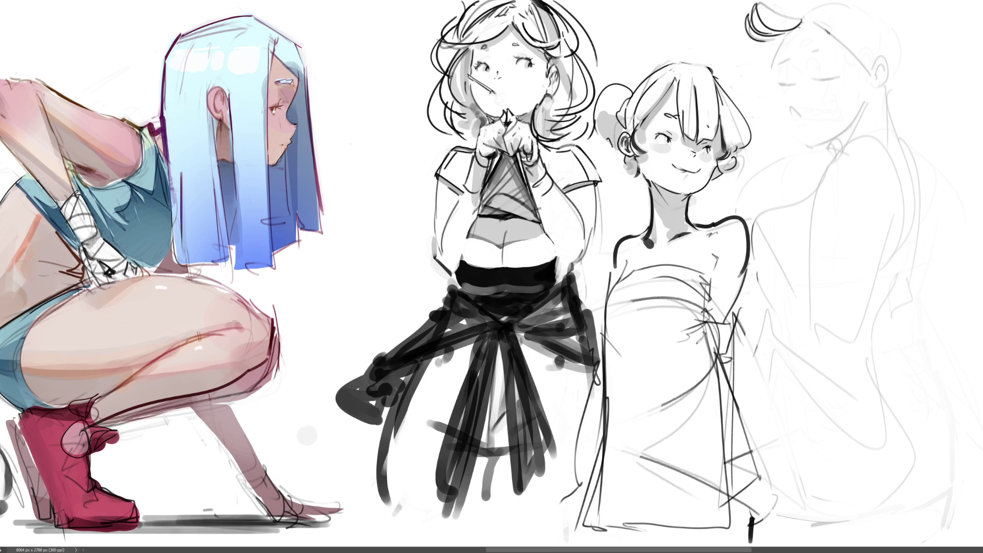
pyautogui.moveTo(763, 1); pyautogui.dragTo(767, 31)
pyautogui.moveTo(765, 22)
pyautogui.mouseDown()
pyautogui.moveTo(791, 12)
pyautogui.moveTo(748, 11)
pyautogui.moveTo(759, 14)
pyautogui.mouseUp()
pyautogui.moveTo(758, 1); pyautogui.dragTo(769, 42)
# - Retry the hat's top-left strokes with undos, then sketch a nose on the face
pyautogui.hotkey('ctrl', 'z')
pyautogui.hotkey('ctrl', 'z')
pyautogui.moveTo(771, 3)
pyautogui.mouseDown()
pyautogui.moveTo(765, 20)
pyautogui.moveTo(803, 18)
pyautogui.mouseUp()
pyautogui.hotkey('ctrl', 'z')
pyautogui.hotkey('ctrl', 'z')
pyautogui.moveTo(740, 4)
pyautogui.mouseDown()
pyautogui.moveTo(767, 21)
pyautogui.moveTo(724, 38)
pyautogui.moveTo(747, 41)
pyautogui.mouseUp()
pyautogui.hotkey('ctrl', 'z')
pyautogui.hotkey('ctrl', 'z')
pyautogui.moveTo(768, 1)
pyautogui.mouseDown()
pyautogui.moveTo(778, 17)
pyautogui.moveTo(741, 24)
pyautogui.moveTo(728, 38)
pyautogui.moveTo(751, 48)
pyautogui.mouseUp()
pyautogui.hotkey('ctrl', 'z')
pyautogui.hotkey('ctrl', 'z')
pyautogui.hotkey('ctrl', 'z')
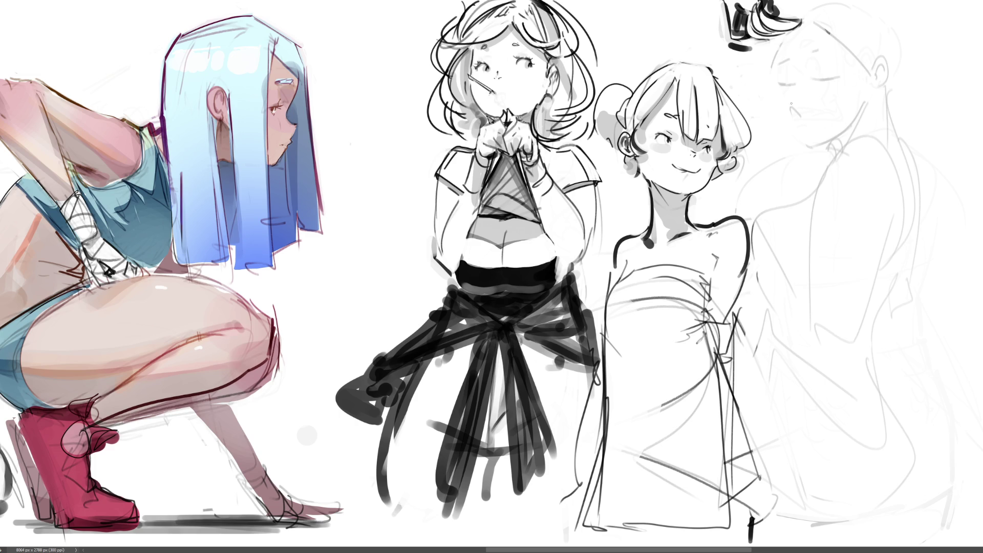
pyautogui.moveTo(791, 104); pyautogui.dragTo(795, 99)
# - Draw an eyelid and eye stroke, then redraw the face's left contour and longer jaw curve
pyautogui.hotkey('ctrl', 'z')
pyautogui.moveTo(819, 83); pyautogui.dragTo(845, 74)
pyautogui.moveTo(778, 67); pyautogui.dragTo(794, 89)
pyautogui.moveTo(777, 42); pyautogui.dragTo(775, 85)
pyautogui.hotkey('ctrl', 'z')
pyautogui.moveTo(773, 43); pyautogui.dragTo(776, 77)
pyautogui.hotkey('ctrl', 'z')
pyautogui.hotkey('ctrl', 'z')
pyautogui.moveTo(774, 39)
pyautogui.mouseDown()
pyautogui.moveTo(779, 83)
pyautogui.moveTo(787, 67)
pyautogui.moveTo(776, 80)
pyautogui.moveTo(804, 143)
pyautogui.mouseUp()
pyautogui.hotkey('ctrl', 'z')
pyautogui.hotkey('ctrl', 'z')
pyautogui.hotkey('ctrl', 'z')
pyautogui.moveTo(779, 98); pyautogui.dragTo(821, 145)
# - Draw the mouth line and outline the ear with an inner ear stroke
pyautogui.moveTo(791, 101); pyautogui.dragTo(792, 110)
pyautogui.moveTo(798, 107); pyautogui.dragTo(820, 97)
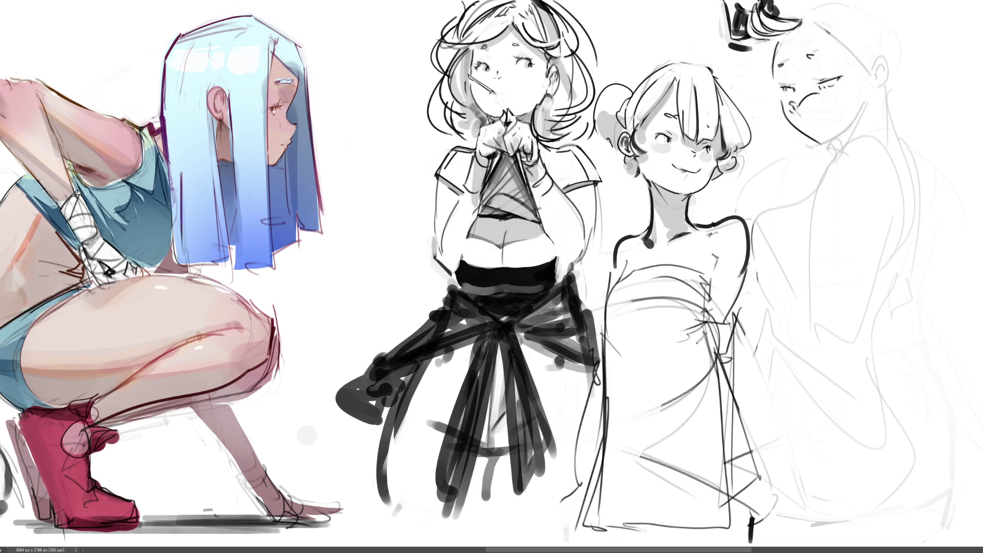
pyautogui.moveTo(800, 97); pyautogui.dragTo(796, 92)
pyautogui.hotkey('ctrl', 'z')
pyautogui.hotkey('ctrl', 'z')
pyautogui.moveTo(820, 142); pyautogui.dragTo(862, 116)
pyautogui.hotkey('ctrl', 'z')
pyautogui.hotkey('ctrl', 'z')
pyautogui.moveTo(877, 74)
pyautogui.mouseDown()
pyautogui.moveTo(878, 65)
pyautogui.moveTo(890, 95)
pyautogui.moveTo(877, 67)
pyautogui.mouseUp()
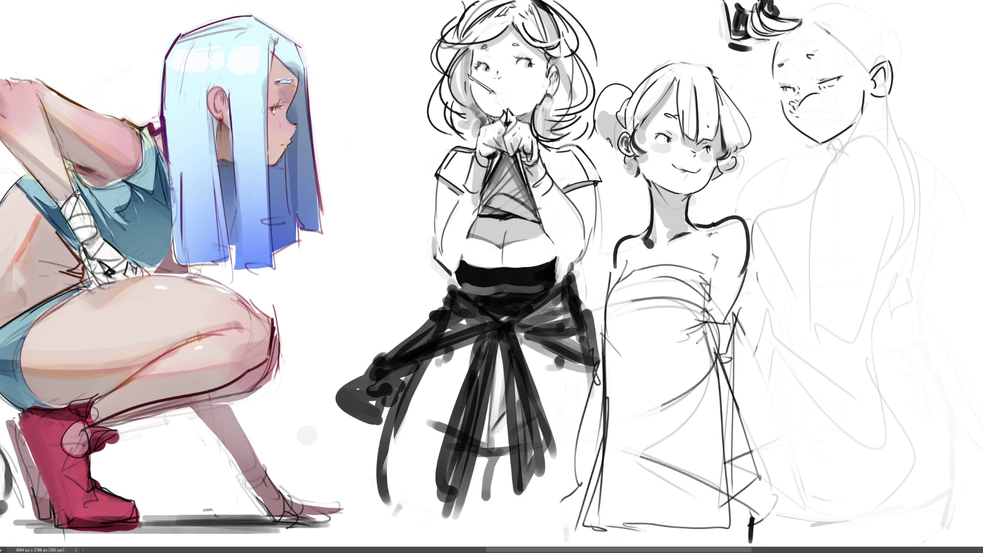
pyautogui.hotkey('ctrl', 'z')
pyautogui.hotkey('ctrl', 'z')
pyautogui.hotkey('ctrl', 'z')
pyautogui.moveTo(870, 85)
pyautogui.mouseDown()
pyautogui.moveTo(877, 64)
pyautogui.moveTo(882, 87)
pyautogui.mouseUp()
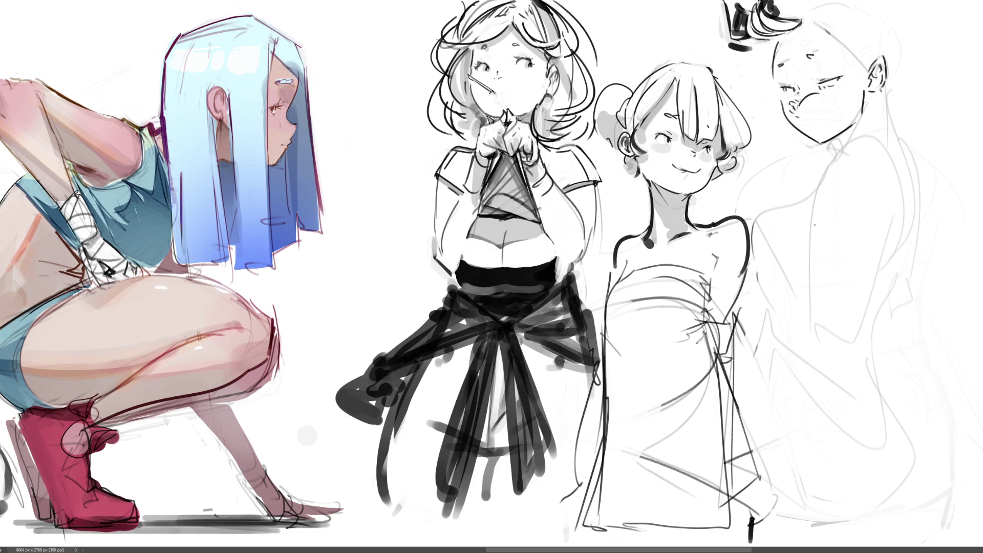
# - Redraw the eyes, adding a mark above the left eye and a dark stroke beside them
pyautogui.moveTo(779, 78); pyautogui.dragTo(809, 75)
pyautogui.hotkey('ctrl', 'z')
pyautogui.hotkey('ctrl', 'z')
pyautogui.moveTo(790, 68); pyautogui.dragTo(791, 72)
pyautogui.moveTo(793, 82)
pyautogui.mouseDown()
pyautogui.moveTo(845, 79)
pyautogui.moveTo(799, 119)
pyautogui.moveTo(775, 78)
pyautogui.mouseUp()
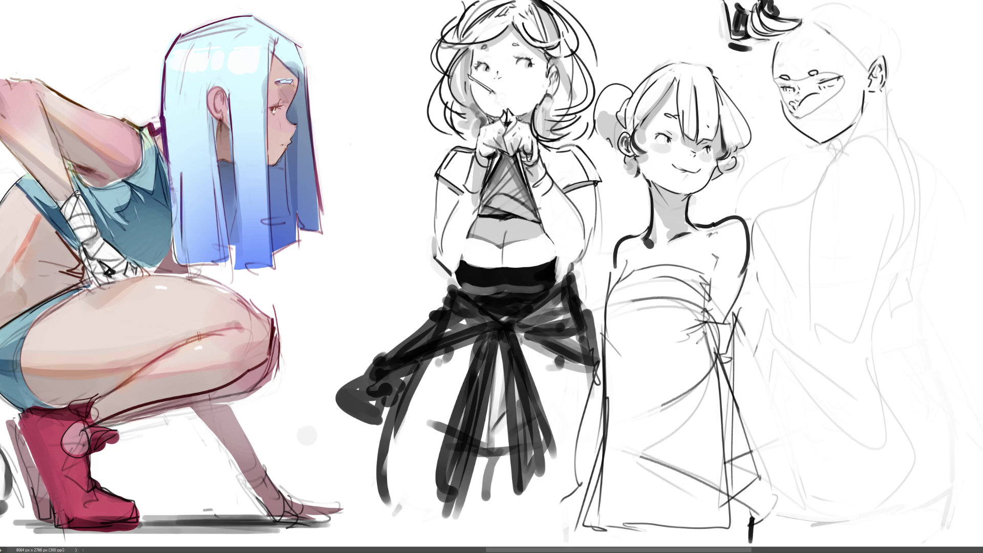
# - Draw a grinning mouth with whisker marks fanning from its corner
pyautogui.moveTo(788, 106)
pyautogui.mouseDown()
pyautogui.moveTo(774, 88)
pyautogui.moveTo(796, 107)
pyautogui.moveTo(768, 99)
pyautogui.mouseUp()
pyautogui.hotkey('ctrl', 'z')
pyautogui.moveTo(786, 108)
pyautogui.mouseDown()
pyautogui.moveTo(770, 118)
pyautogui.moveTo(784, 111)
pyautogui.moveTo(774, 123)
pyautogui.moveTo(783, 131)
pyautogui.moveTo(754, 94)
pyautogui.mouseUp()
pyautogui.hotkey('ctrl', 'z')
pyautogui.hotkey('ctrl', 'z')
pyautogui.moveTo(789, 105)
pyautogui.mouseDown()
pyautogui.moveTo(762, 85)
pyautogui.moveTo(776, 130)
pyautogui.mouseUp()
pyautogui.moveTo(809, 139); pyautogui.dragTo(858, 123)
pyautogui.hotkey('ctrl', 'z')
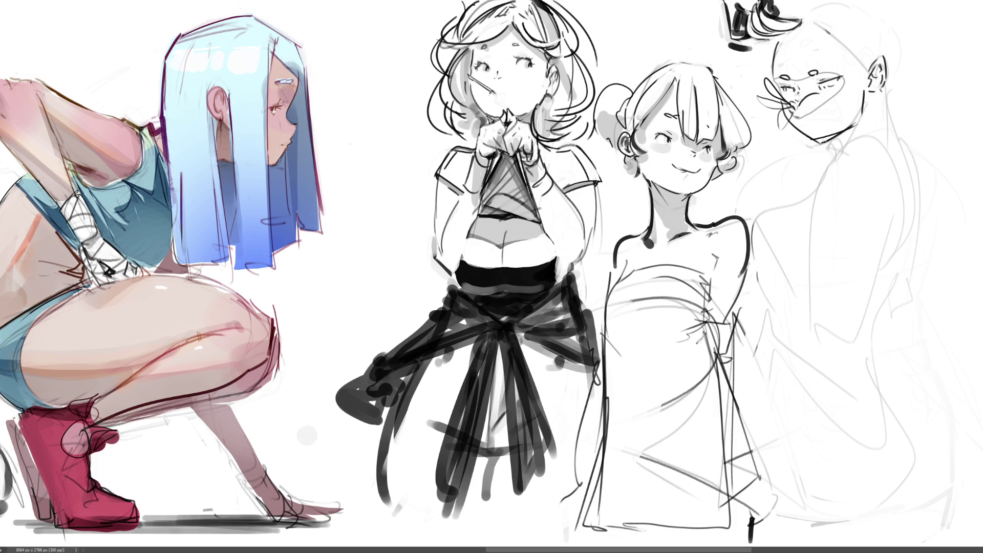
pyautogui.hotkey('ctrl', 'z')
# - Ink the jaw-to-neck line and long neck line under the ear, then sketch the head's top outline
pyautogui.moveTo(835, 137); pyautogui.dragTo(839, 152)
pyautogui.moveTo(868, 107)
pyautogui.mouseDown()
pyautogui.moveTo(840, 152)
pyautogui.moveTo(849, 133)
pyautogui.mouseUp()
pyautogui.moveTo(882, 93); pyautogui.dragTo(870, 140)
pyautogui.hotkey('ctrl', 'z')
pyautogui.moveTo(883, 91); pyautogui.dragTo(884, 152)
pyautogui.hotkey('ctrl', 'z')
pyautogui.moveTo(883, 93); pyautogui.dragTo(884, 152)
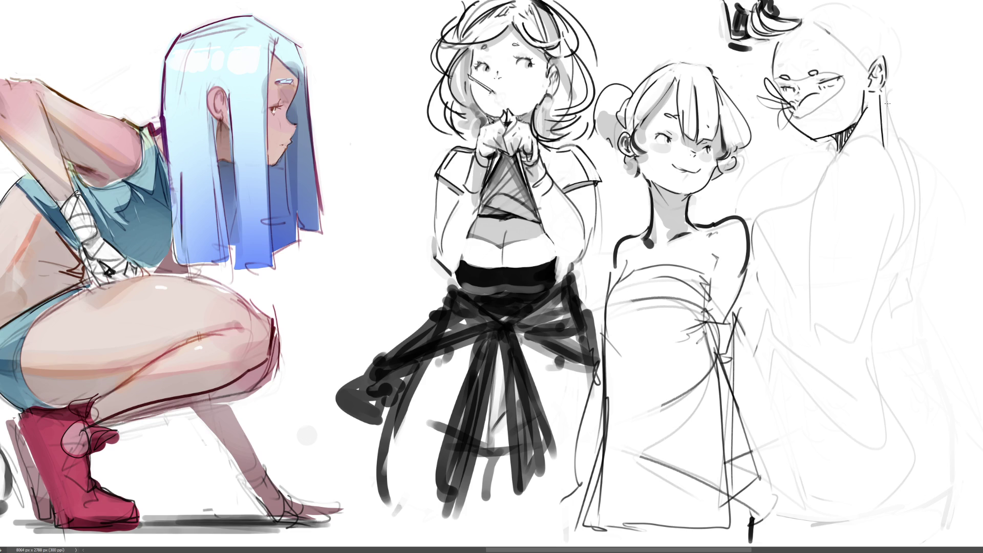
pyautogui.moveTo(882, 100); pyautogui.dragTo(894, 83)
pyautogui.moveTo(803, 22); pyautogui.dragTo(869, 63)
# - Ink a dark line across the head, sketch a pointed hat, and hatch the hair ornament
pyautogui.moveTo(803, 18)
pyautogui.mouseDown()
pyautogui.moveTo(896, 75)
pyautogui.moveTo(893, 101)
pyautogui.moveTo(883, 104)
pyautogui.mouseUp()
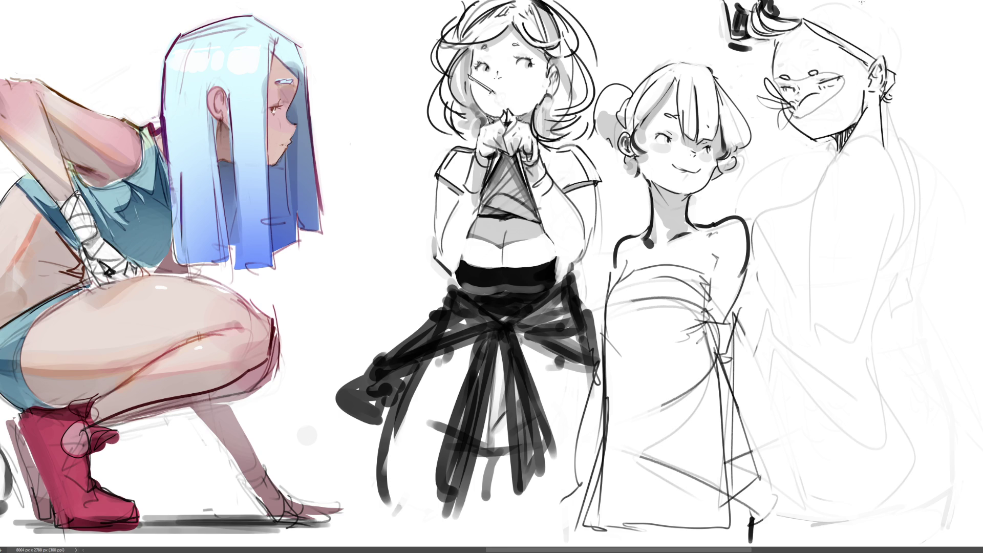
pyautogui.moveTo(784, 3); pyautogui.dragTo(780, 14)
pyautogui.moveTo(860, 1)
pyautogui.mouseDown()
pyautogui.moveTo(901, 53)
pyautogui.moveTo(898, 8)
pyautogui.moveTo(905, 87)
pyautogui.mouseUp()
pyautogui.hotkey('ctrl', 'z')
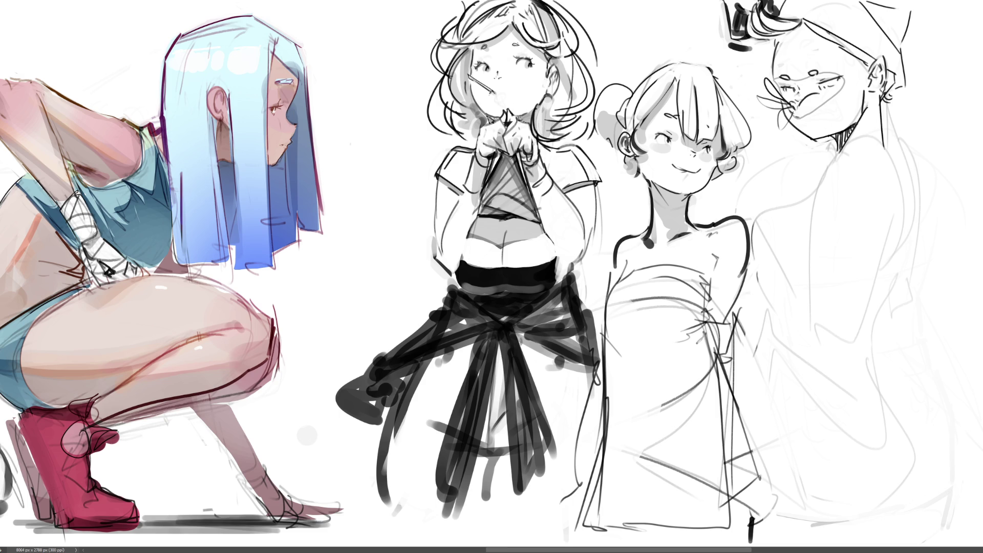
pyautogui.moveTo(737, 15); pyautogui.dragTo(735, 51)
pyautogui.moveTo(754, 51)
pyautogui.mouseDown()
pyautogui.moveTo(727, 75)
pyautogui.moveTo(754, 88)
pyautogui.mouseUp()
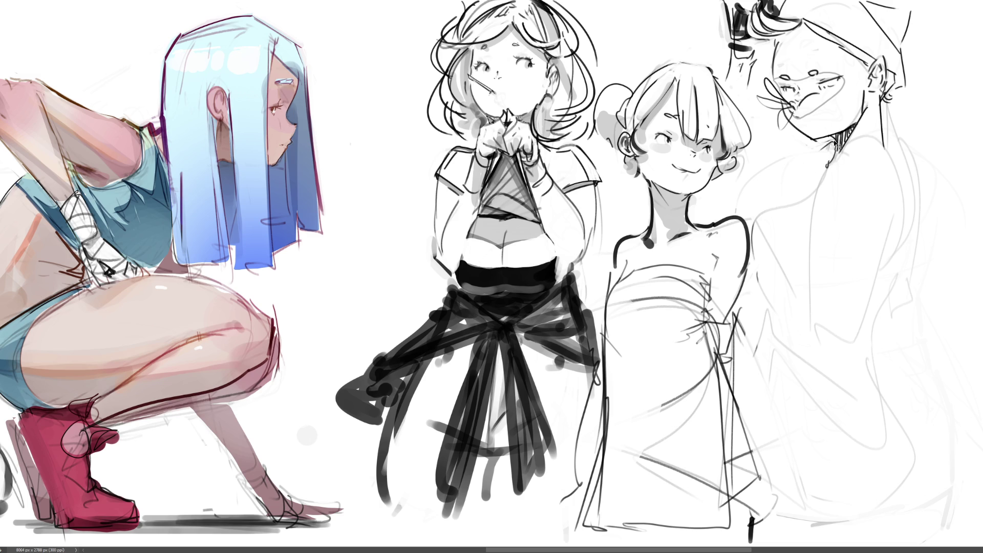
# - Draw a shoulder line sweeping from the neck toward the middle figure
pyautogui.moveTo(835, 142); pyautogui.dragTo(777, 178)
pyautogui.hotkey('ctrl', 'z')
pyautogui.moveTo(834, 141); pyautogui.dragTo(747, 185)
# - Sketch the knuckles and short strokes of the hand resting on the neighbour's shoulder
pyautogui.moveTo(776, 195); pyautogui.dragTo(791, 198)
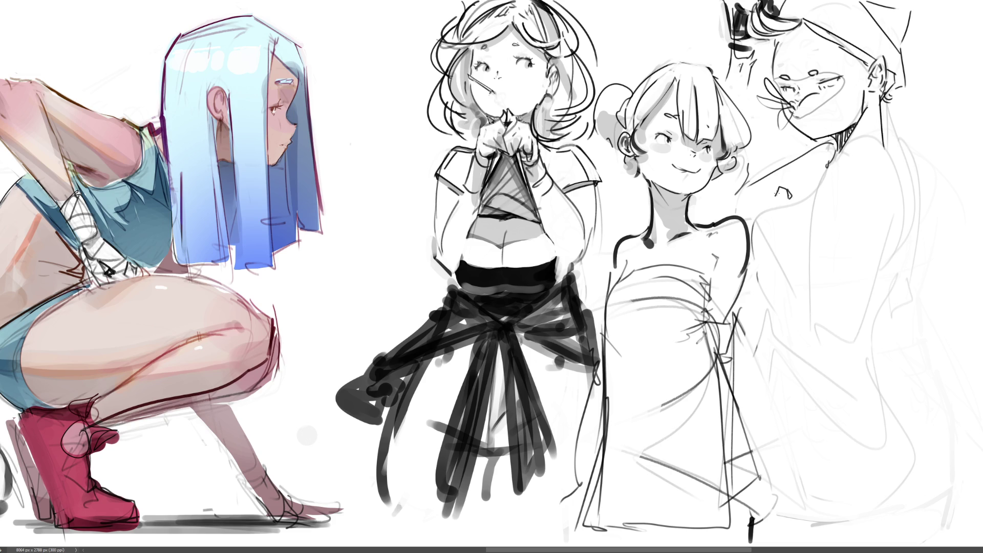
pyautogui.moveTo(778, 190); pyautogui.dragTo(757, 203)
pyautogui.hotkey('ctrl', 'z')
pyautogui.moveTo(770, 190)
pyautogui.mouseDown()
pyautogui.moveTo(753, 205)
pyautogui.moveTo(753, 231)
pyautogui.moveTo(796, 208)
pyautogui.moveTo(822, 319)
pyautogui.mouseUp()
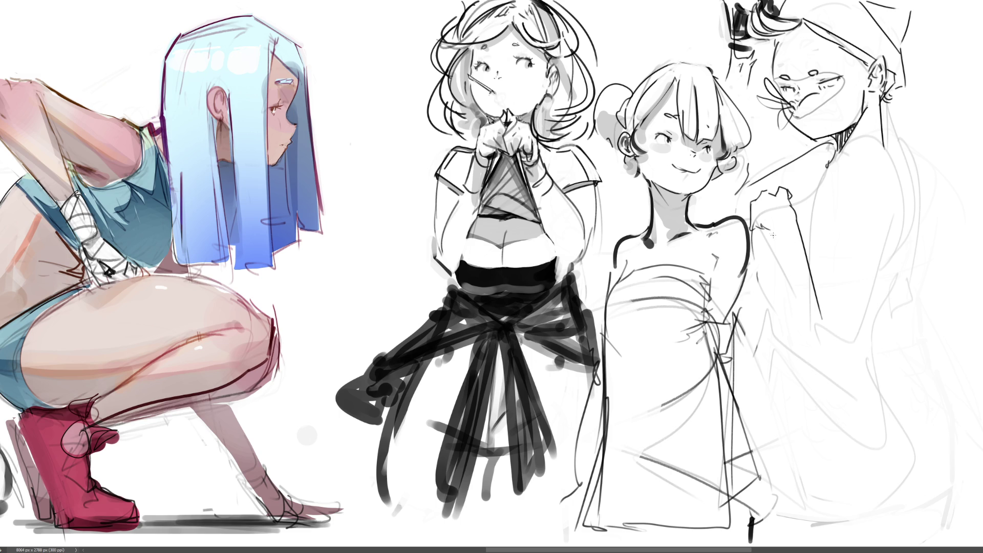
pyautogui.hotkey('ctrl', 'z')
pyautogui.moveTo(791, 206)
pyautogui.mouseDown()
pyautogui.moveTo(802, 215)
pyautogui.moveTo(816, 317)
pyautogui.mouseUp()
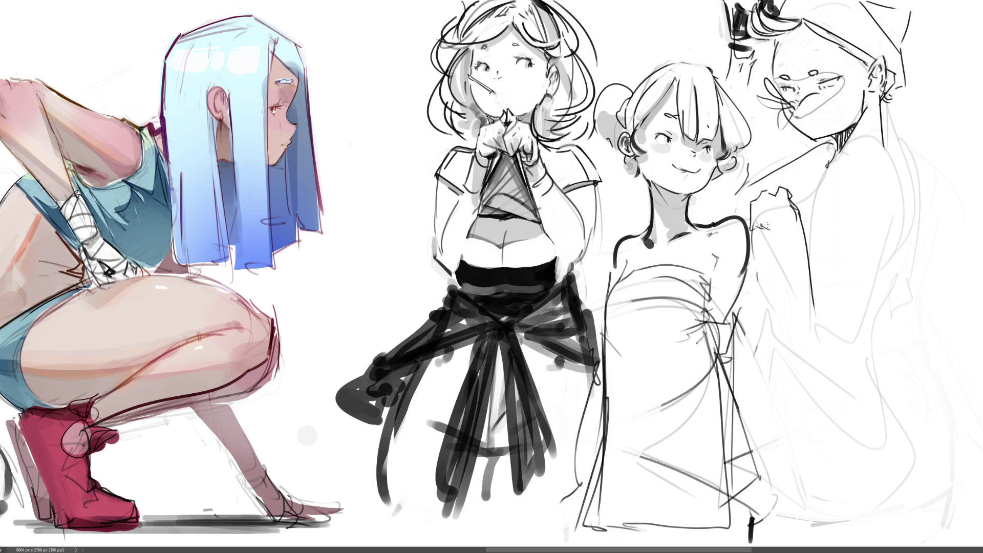
# - Draw the arm curving down to the elbow, the forearm line and the arm's inner edge
pyautogui.moveTo(767, 224)
pyautogui.mouseDown()
pyautogui.moveTo(802, 332)
pyautogui.moveTo(828, 323)
pyautogui.mouseUp()
pyautogui.hotkey('ctrl', 'z')
pyautogui.moveTo(774, 236)
pyautogui.mouseDown()
pyautogui.moveTo(835, 344)
pyautogui.moveTo(815, 190)
pyautogui.moveTo(852, 154)
pyautogui.moveTo(876, 206)
pyautogui.moveTo(847, 339)
pyautogui.mouseUp()
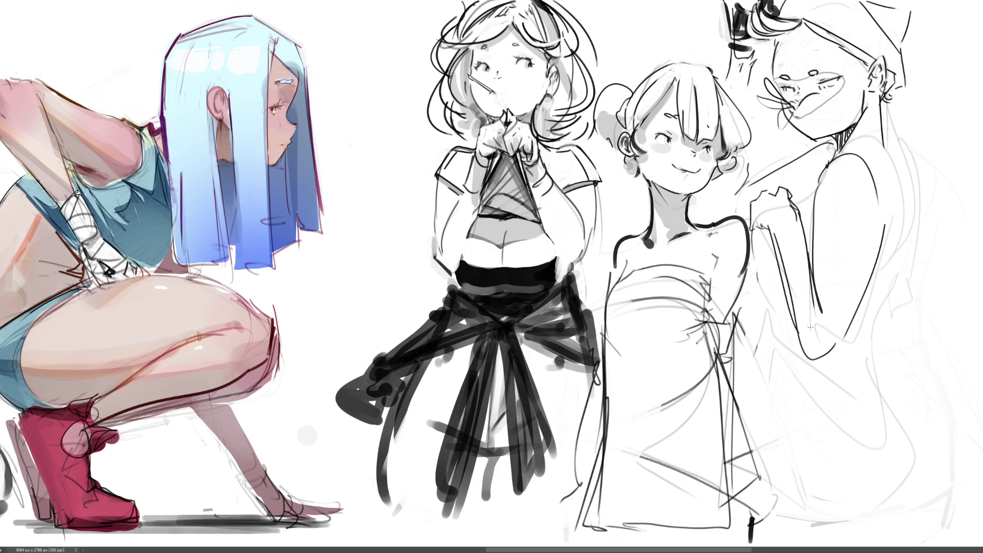
pyautogui.moveTo(780, 280)
pyautogui.mouseDown()
pyautogui.moveTo(800, 328)
pyautogui.moveTo(858, 321)
pyautogui.mouseUp()
pyautogui.moveTo(751, 236); pyautogui.dragTo(760, 330)
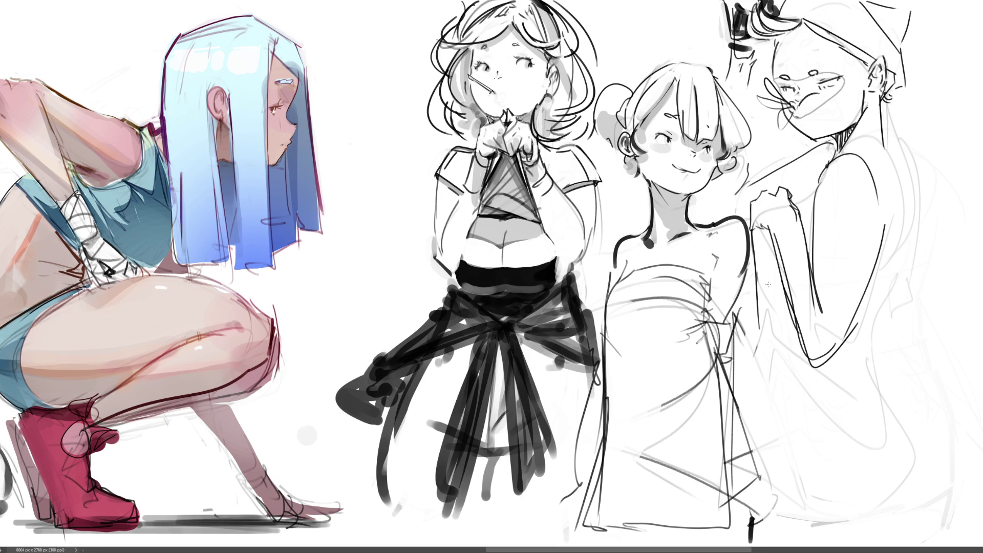
pyautogui.hotkey('ctrl', 'z')
pyautogui.moveTo(752, 232); pyautogui.dragTo(757, 371)
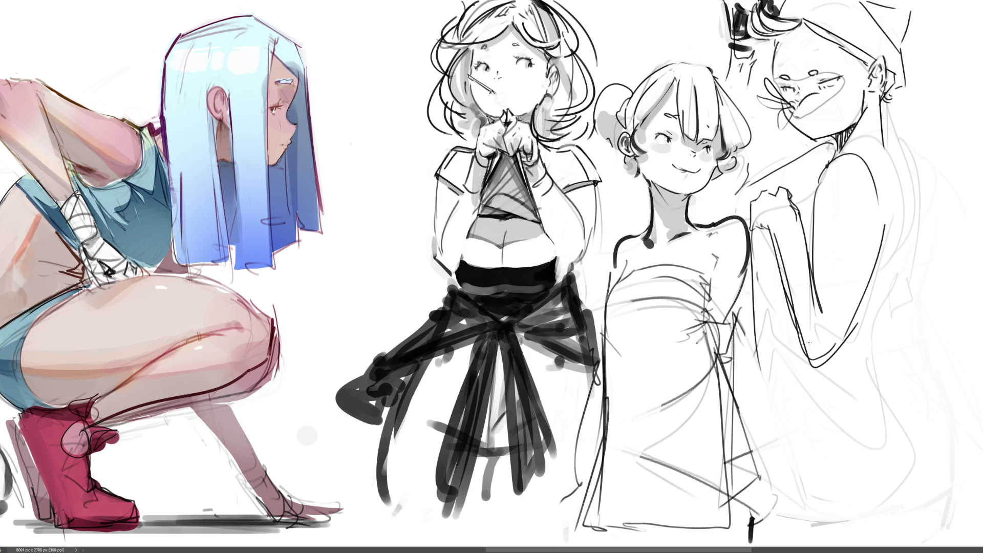
# - Add diagonal lines below the elbow, hip strokes, and long vertical contours down the body's sides
pyautogui.moveTo(840, 342); pyautogui.dragTo(887, 406)
pyautogui.hotkey('ctrl', 'z')
pyautogui.moveTo(838, 347); pyautogui.dragTo(903, 419)
pyautogui.moveTo(828, 367); pyautogui.dragTo(903, 418)
pyautogui.moveTo(892, 403)
pyautogui.mouseDown()
pyautogui.moveTo(909, 413)
pyautogui.moveTo(918, 439)
pyautogui.mouseUp()
pyautogui.moveTo(755, 327); pyautogui.dragTo(776, 502)
pyautogui.moveTo(807, 532); pyautogui.dragTo(865, 527)
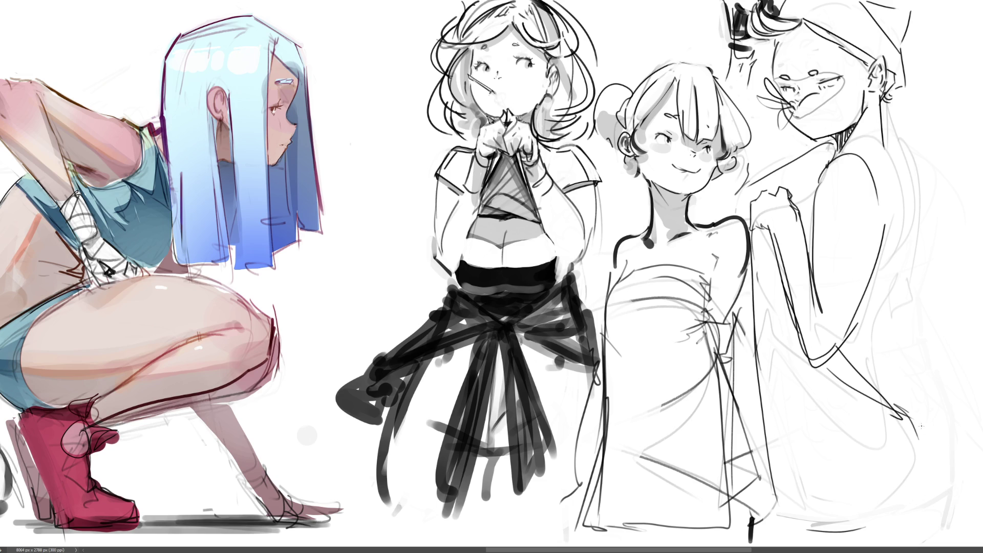
pyautogui.moveTo(921, 424); pyautogui.dragTo(947, 493)
pyautogui.moveTo(750, 260); pyautogui.dragTo(741, 411)
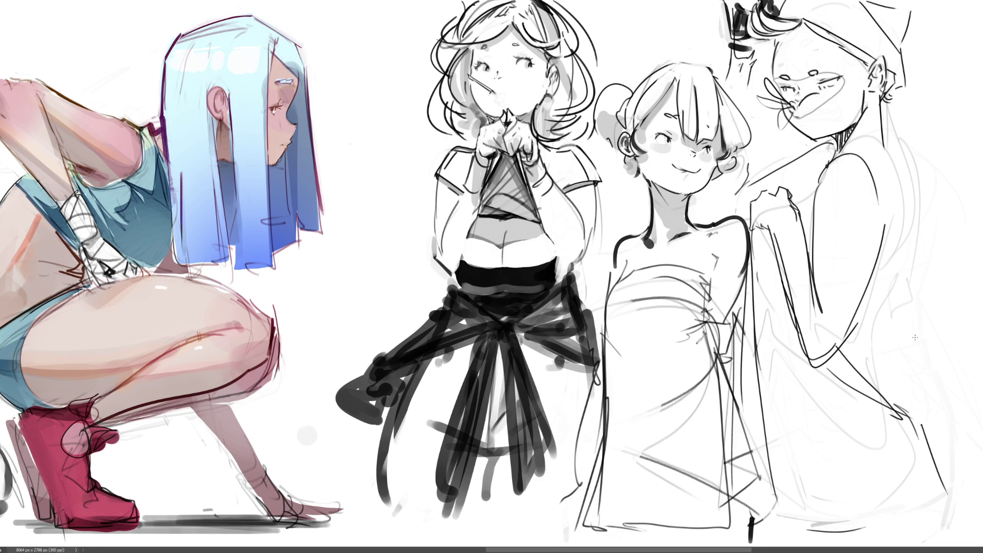
# - Draw the neck-to-shoulder line, ear detail, hand strokes, back contour and grey shoulder shading
pyautogui.moveTo(879, 123)
pyautogui.mouseDown()
pyautogui.moveTo(906, 183)
pyautogui.moveTo(908, 287)
pyautogui.moveTo(878, 365)
pyautogui.moveTo(896, 405)
pyautogui.mouseUp()
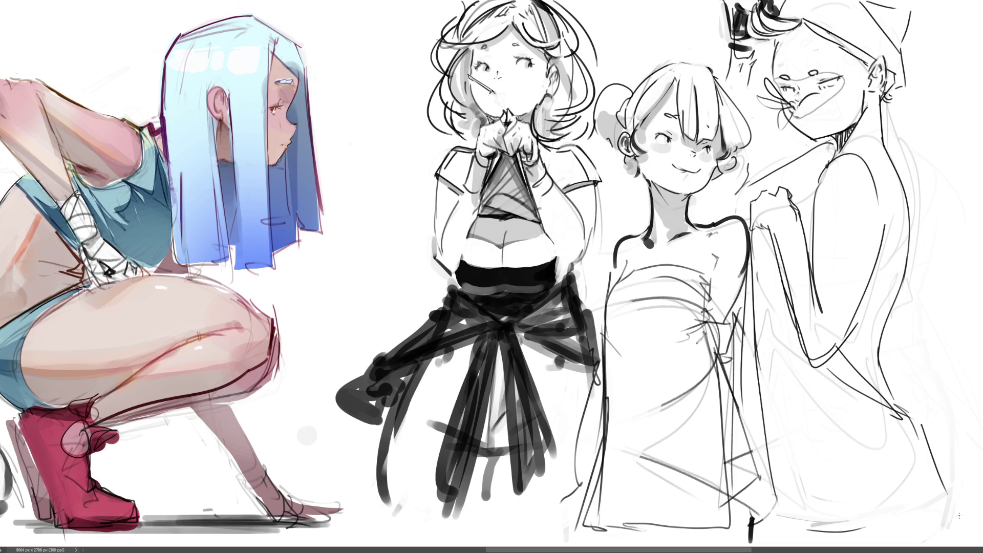
pyautogui.moveTo(855, 57)
pyautogui.mouseDown()
pyautogui.moveTo(866, 70)
pyautogui.moveTo(854, 80)
pyautogui.moveTo(863, 82)
pyautogui.mouseUp()
pyautogui.moveTo(821, 188); pyautogui.dragTo(799, 203)
pyautogui.moveTo(905, 199); pyautogui.dragTo(903, 226)
pyautogui.moveTo(823, 182)
pyautogui.mouseDown()
pyautogui.moveTo(839, 155)
pyautogui.moveTo(854, 150)
pyautogui.moveTo(869, 164)
pyautogui.mouseUp()
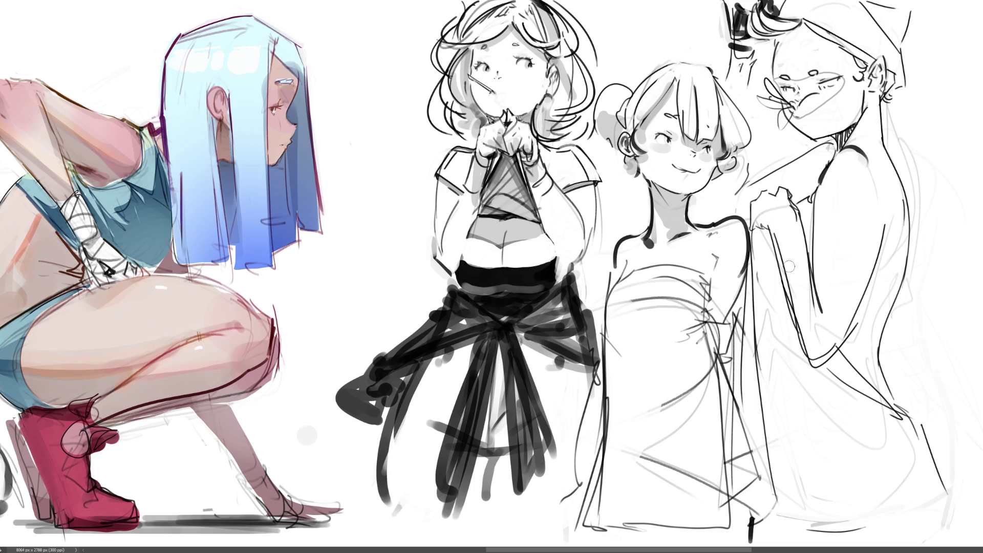
# - Paint dark and lighter grey strokes along the right figure's forearm, elbow and side
pyautogui.moveTo(774, 221); pyautogui.dragTo(812, 349)
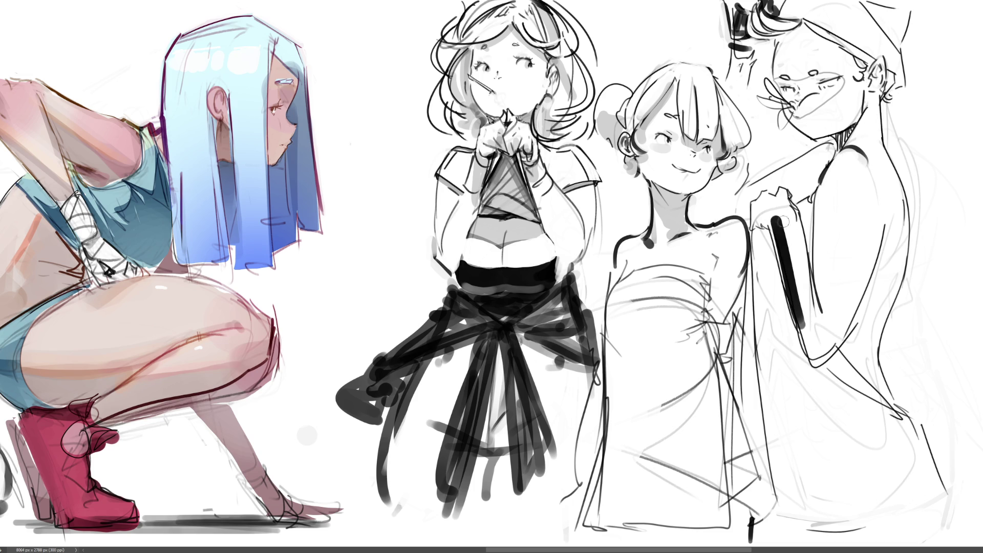
pyautogui.moveTo(779, 219); pyautogui.dragTo(811, 349)
pyautogui.moveTo(793, 316); pyautogui.dragTo(824, 359)
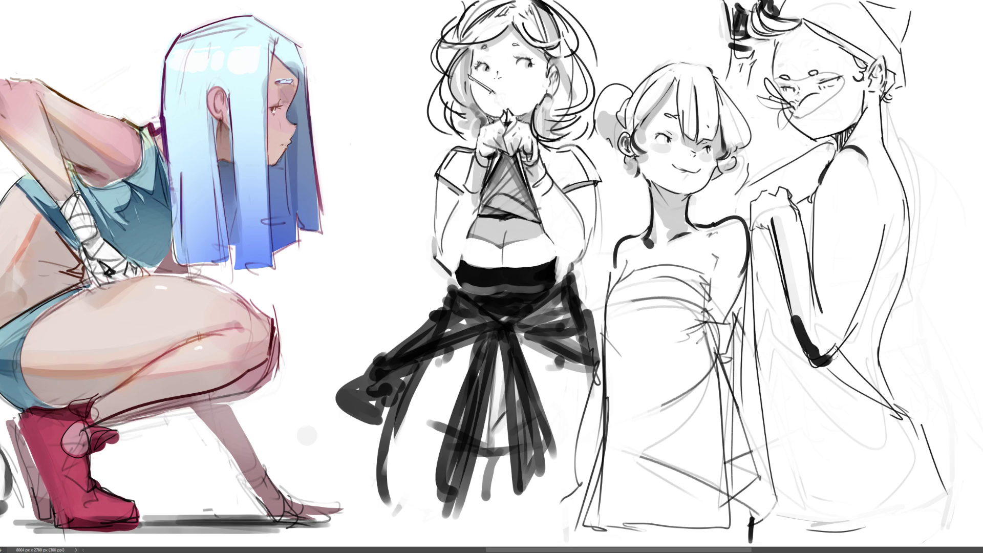
pyautogui.moveTo(799, 314)
pyautogui.mouseDown()
pyautogui.moveTo(824, 353)
pyautogui.moveTo(863, 294)
pyautogui.mouseUp()
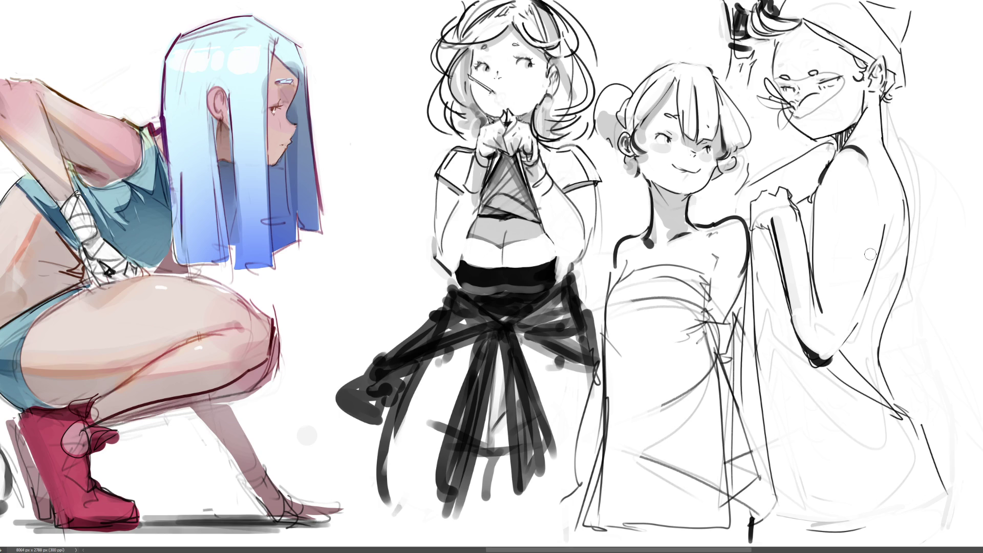
pyautogui.moveTo(845, 328); pyautogui.dragTo(879, 251)
# - Rework the back contour into a bold dark S-curve running down to the figure's bottom
pyautogui.moveTo(882, 328); pyautogui.dragTo(875, 374)
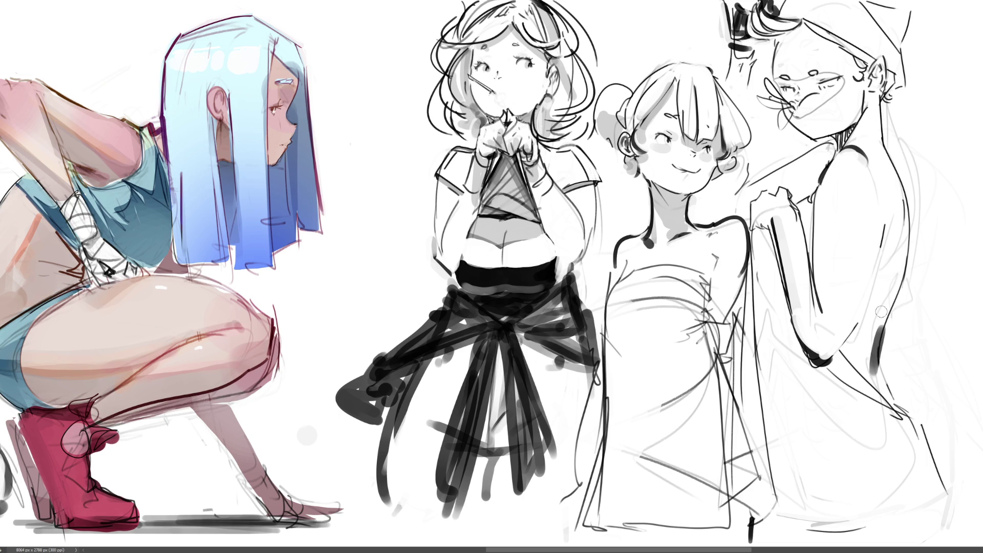
pyautogui.moveTo(881, 307)
pyautogui.mouseDown()
pyautogui.moveTo(871, 371)
pyautogui.moveTo(881, 343)
pyautogui.moveTo(897, 395)
pyautogui.mouseUp()
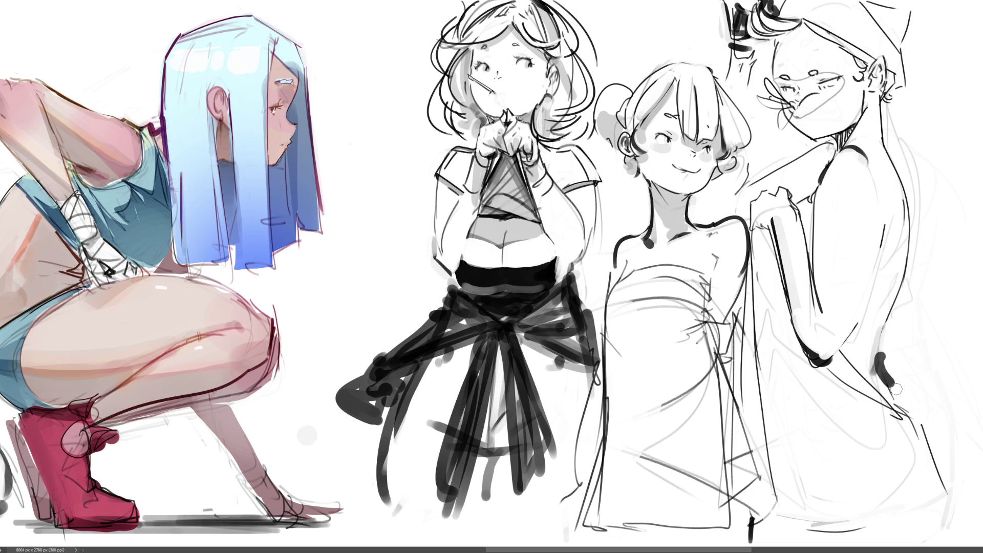
pyautogui.moveTo(881, 344); pyautogui.dragTo(901, 397)
pyautogui.moveTo(877, 356); pyautogui.dragTo(940, 443)
pyautogui.moveTo(878, 398)
pyautogui.mouseDown()
pyautogui.moveTo(922, 409)
pyautogui.moveTo(970, 492)
pyautogui.moveTo(979, 527)
pyautogui.moveTo(926, 406)
pyautogui.moveTo(975, 499)
pyautogui.mouseUp()
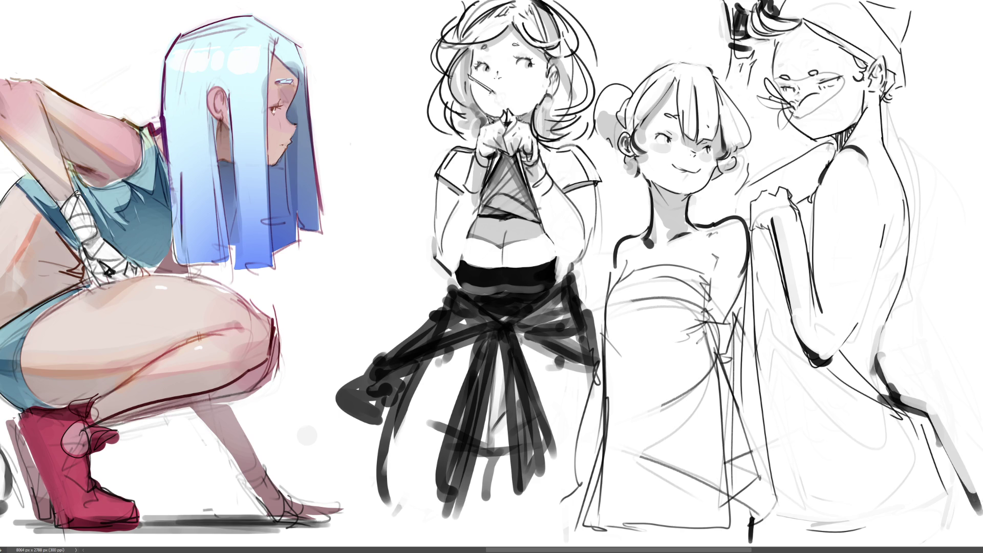
pyautogui.moveTo(928, 436); pyautogui.dragTo(946, 512)
# - Add short strokes at the figure's bottom and dress edge, erase stray cheek lines, and zoom out
pyautogui.moveTo(975, 504)
pyautogui.mouseDown()
pyautogui.moveTo(977, 544)
pyautogui.moveTo(954, 533)
pyautogui.mouseUp()
pyautogui.hotkey('ctrl', 'z')
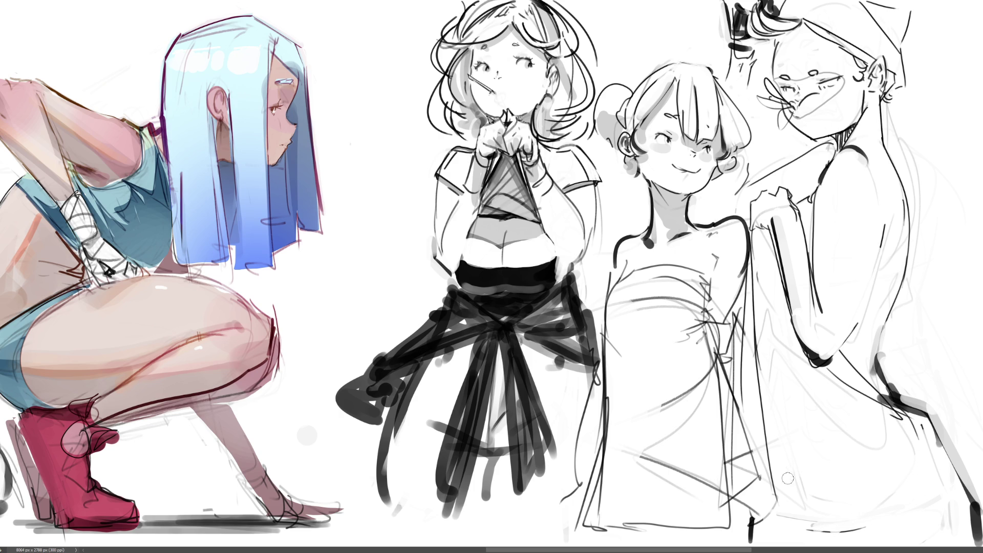
pyautogui.moveTo(766, 424); pyautogui.dragTo(770, 447)
pyautogui.moveTo(832, 505)
pyautogui.mouseDown()
pyautogui.moveTo(795, 543)
pyautogui.moveTo(832, 506)
pyautogui.mouseUp()
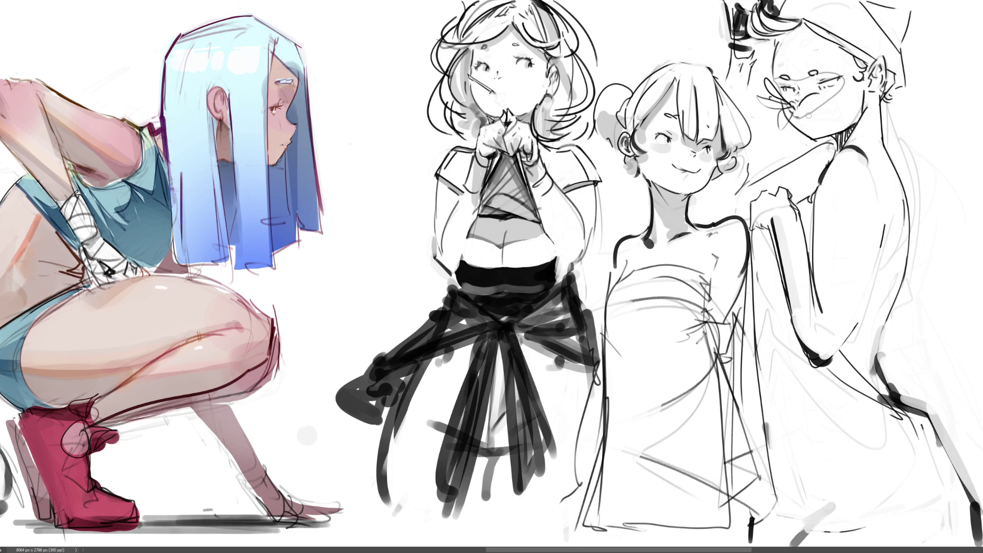
pyautogui.moveTo(806, 118); pyautogui.dragTo(808, 118)
pyautogui.hotkey('ctrl', '-')
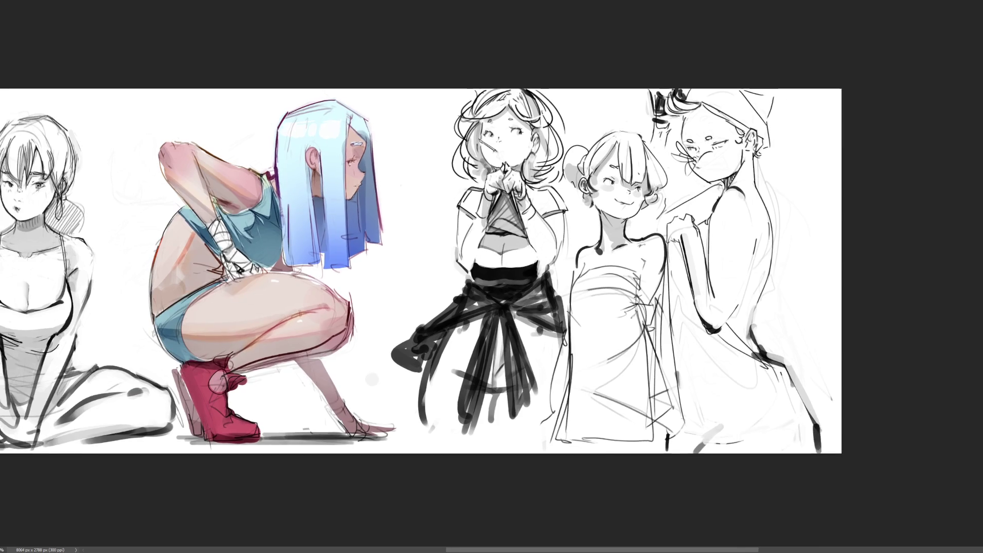
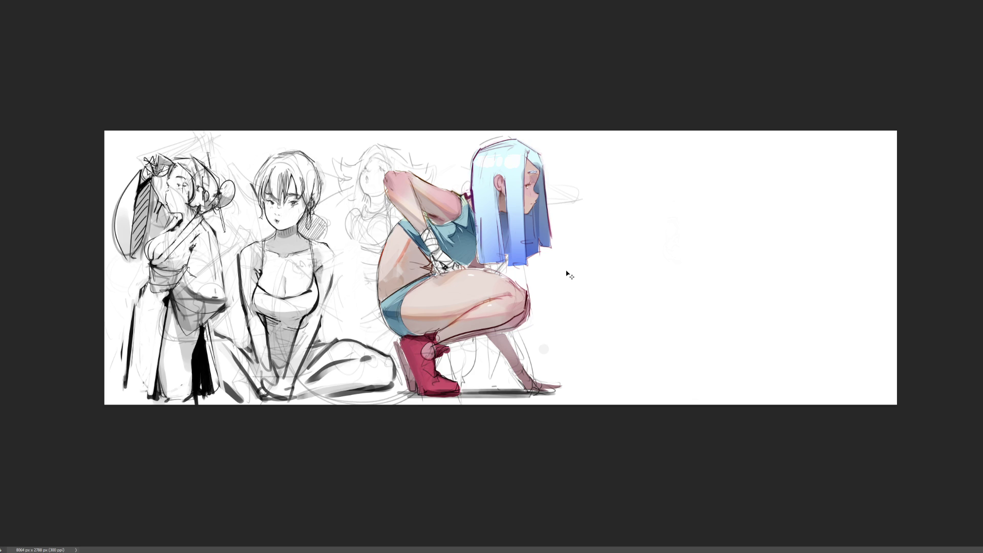
# - Move the faint pencil sketches onto the banner's right half and enlarge them, then outline the old left sketches
pyautogui.hotkey('ctrl', 't')
pyautogui.moveTo(335, 223)
pyautogui.mouseDown()
pyautogui.moveTo(643, 200)
pyautogui.moveTo(697, 224)
pyautogui.mouseUp()
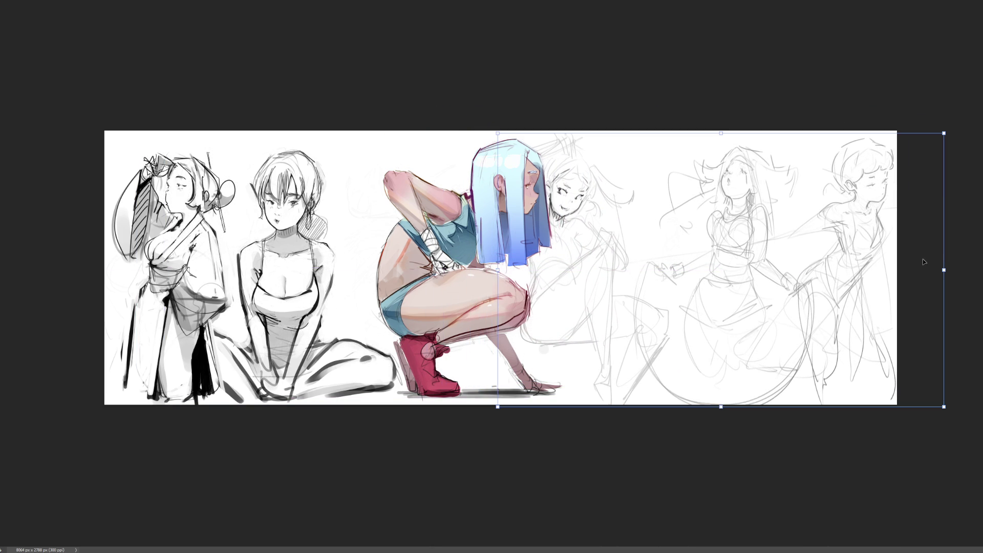
pyautogui.moveTo(944, 270); pyautogui.dragTo(902, 271)
pyautogui.hotkey('shift', 'Right')
pyautogui.hotkey('shift', 'Right')
pyautogui.hotkey('shift', 'Right')
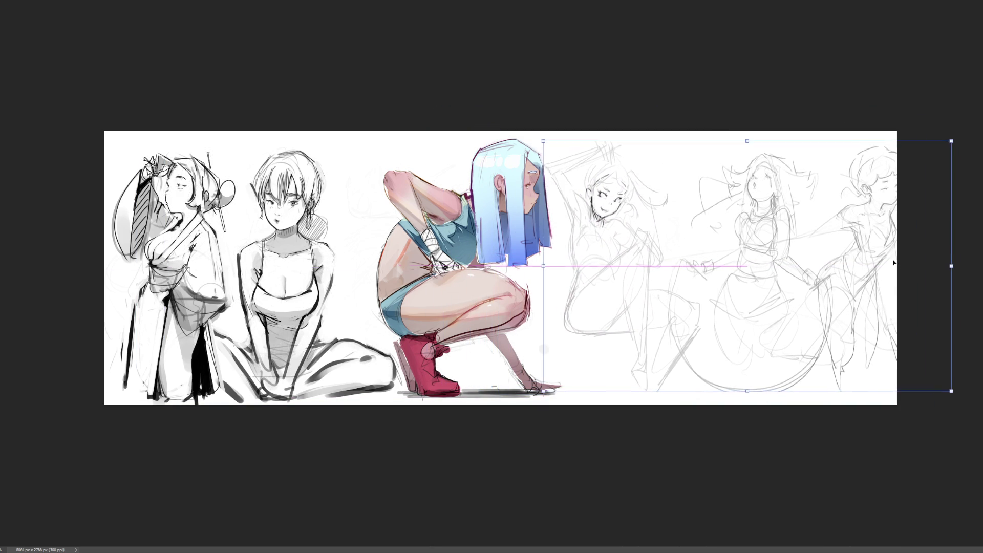
pyautogui.moveTo(897, 267); pyautogui.dragTo(847, 265)
pyautogui.moveTo(905, 145); pyautogui.dragTo(944, 132)
pyautogui.press('Return')
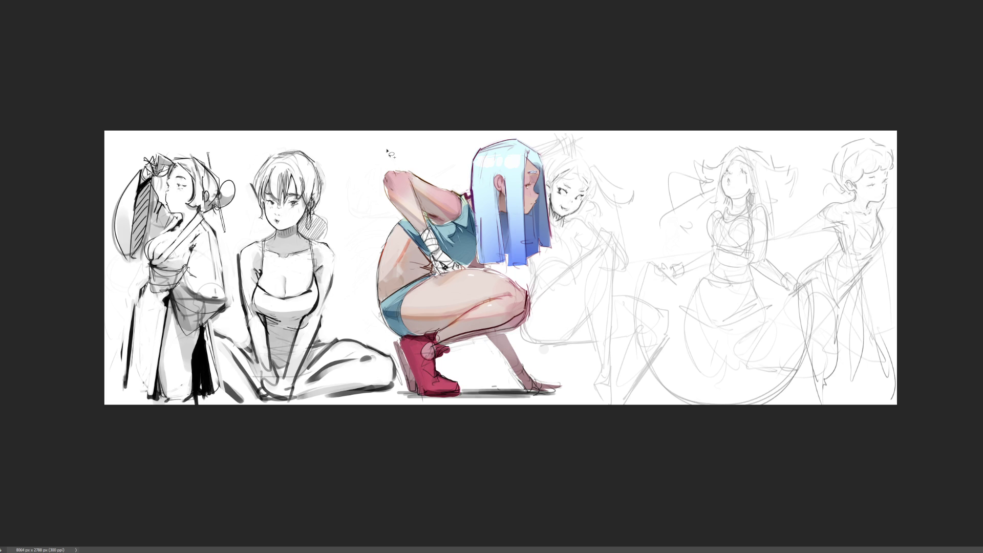
pyautogui.moveTo(360, 111)
pyautogui.mouseDown()
pyautogui.moveTo(361, 320)
pyautogui.moveTo(403, 379)
pyautogui.moveTo(92, 425)
pyautogui.moveTo(438, 59)
pyautogui.mouseUp()
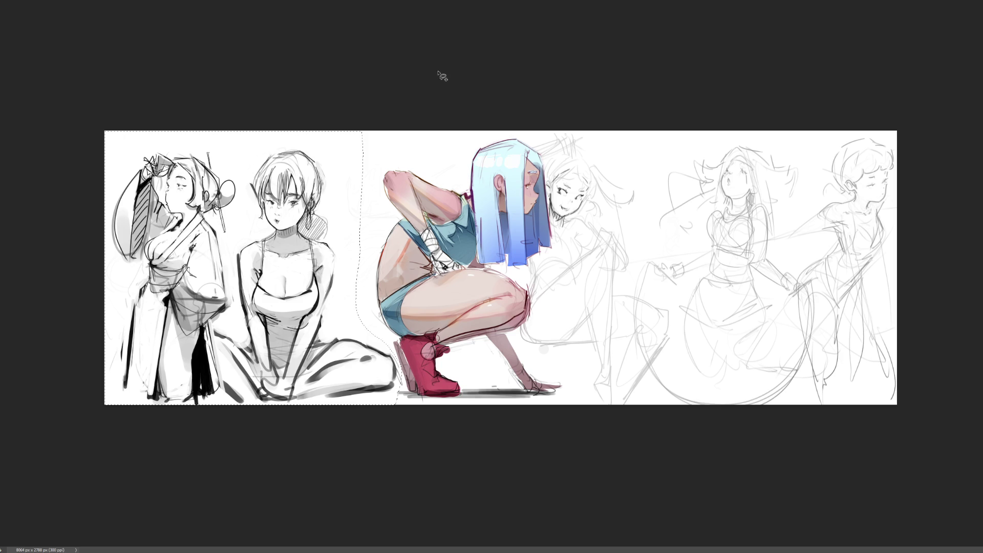
# - Cut the selected old sketches from the banner's left side
pyautogui.hotkey('ctrl', 'x')
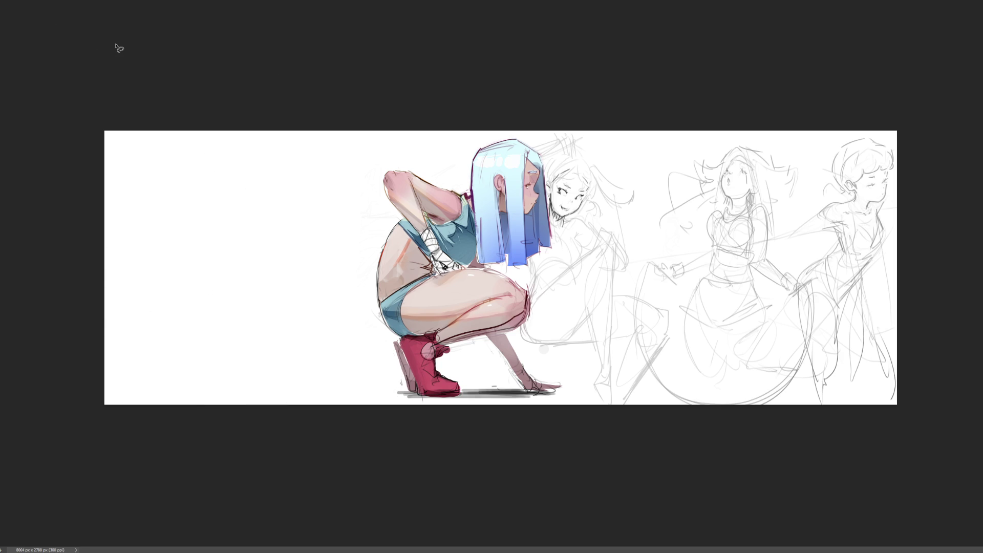
pyautogui.hotkey('ctrl', 'z')
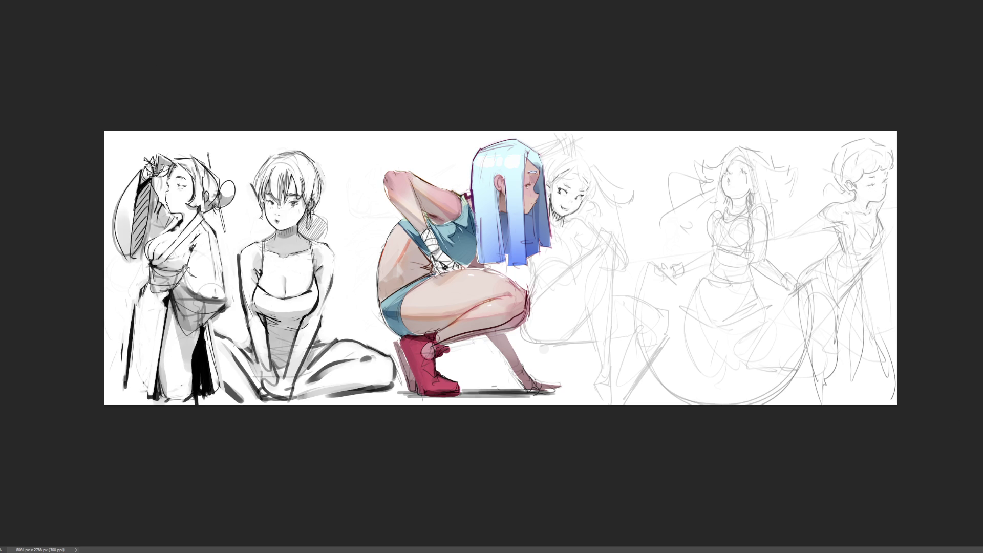
pyautogui.hotkey('ctrl', 'shift', 'z')
# - Move the colored squatting girl to the banner's far left edge
pyautogui.hotkey('ctrl', 't')
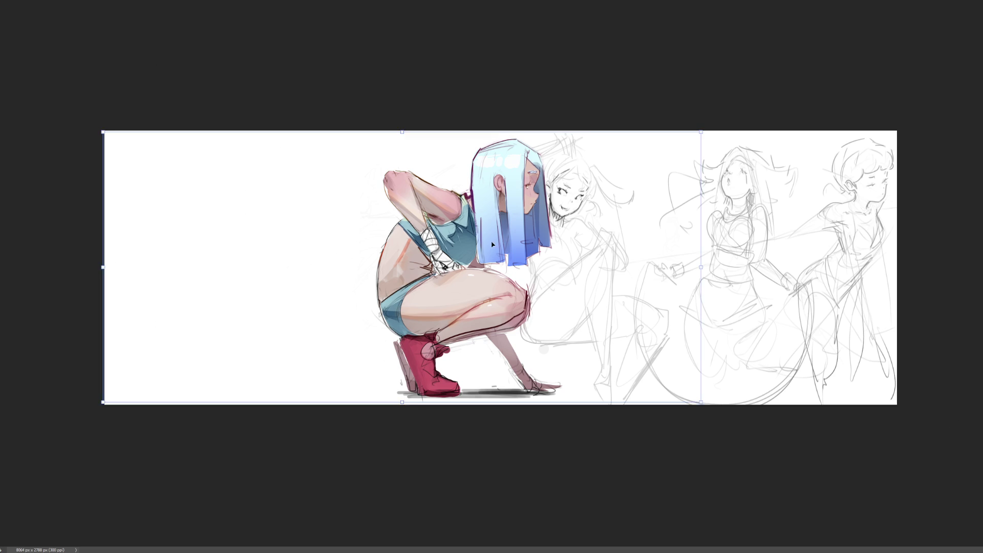
pyautogui.moveTo(492, 244); pyautogui.dragTo(257, 238)
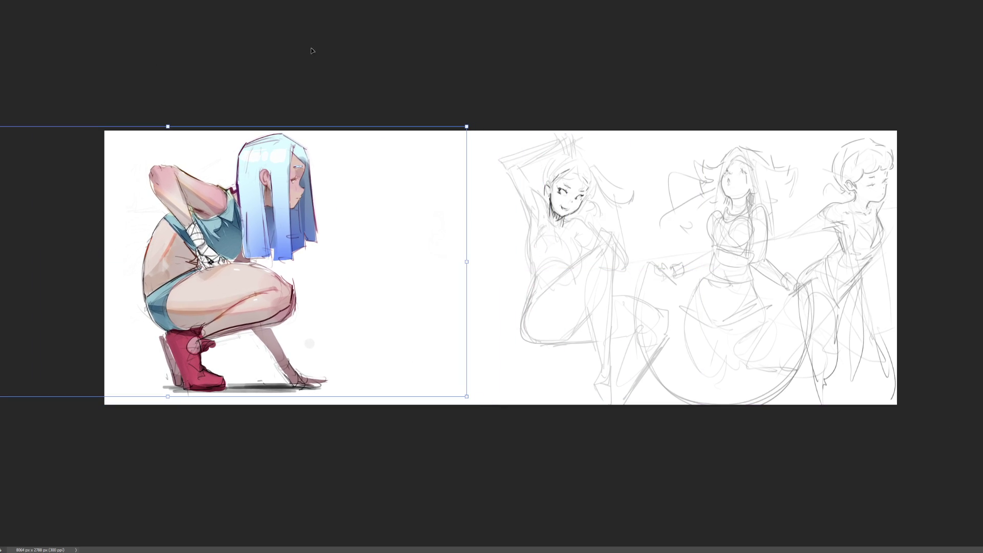
pyautogui.press('Return')
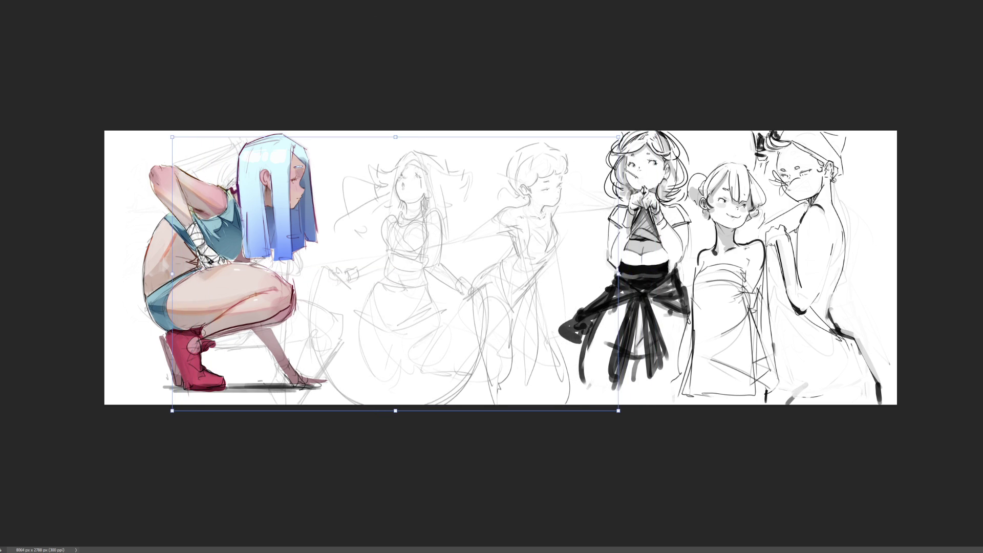
# - Commit the pending transform, save the banner, and undo the last change
pyautogui.press('Return')
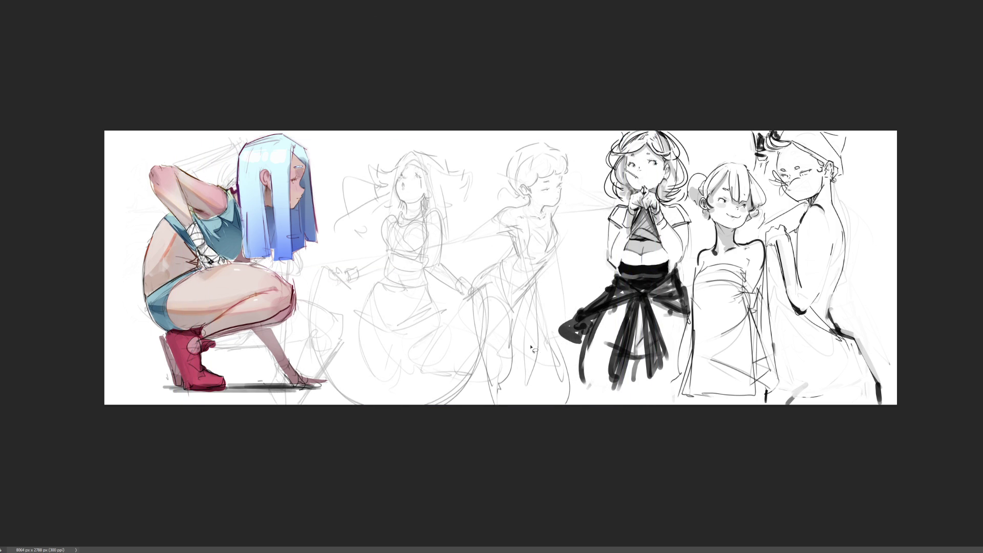
pyautogui.hotkey('ctrl', 's')
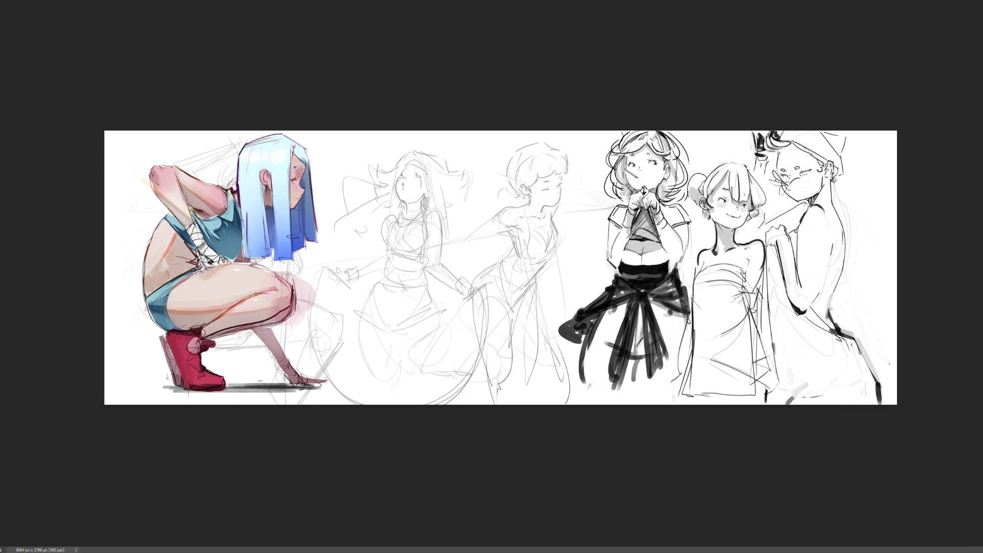
pyautogui.hotkey('ctrl', 'z')
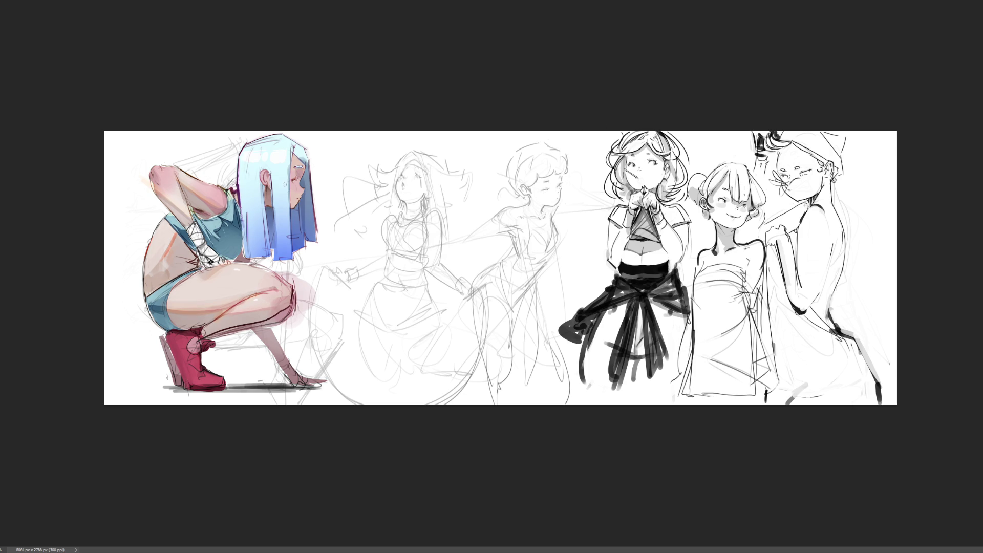
# - Paint bright highlights across the top of the blue hair with a large brush
pyautogui.press(']')
pyautogui.press(']')
pyautogui.press(']')
pyautogui.moveTo(276, 183)
pyautogui.mouseDown()
pyautogui.moveTo(277, 159)
pyautogui.moveTo(266, 169)
pyautogui.moveTo(272, 181)
pyautogui.moveTo(251, 184)
pyautogui.moveTo(249, 213)
pyautogui.mouseUp()
pyautogui.press('[')
pyautogui.press('[')
pyautogui.press('[')
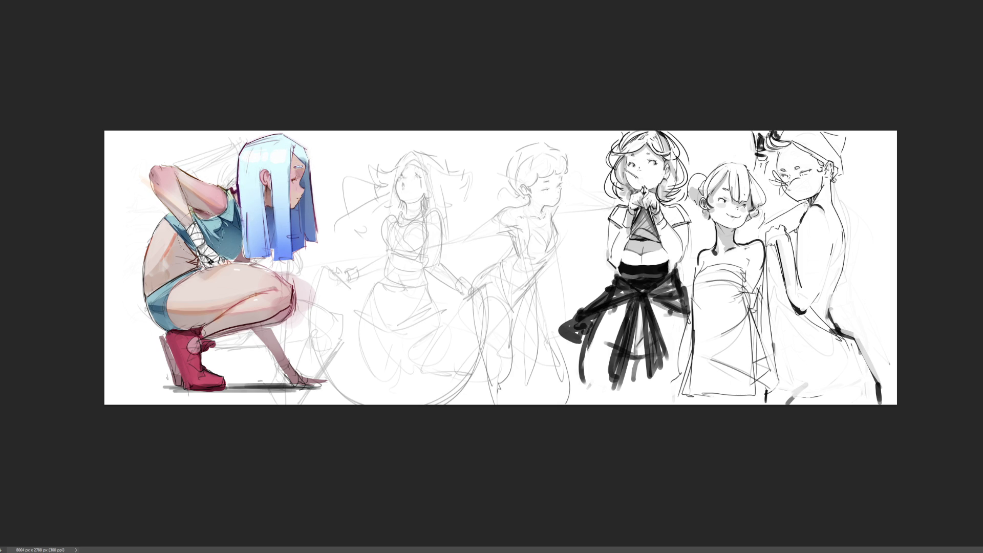
pyautogui.press(']')
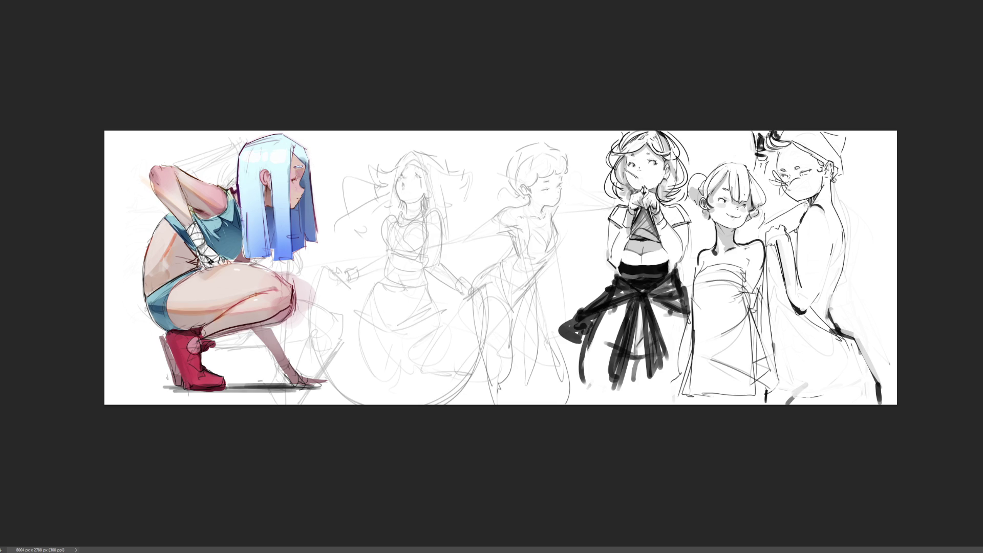
# - Dab pink shading and a thin dark line by the knee, then erase the shading around it
pyautogui.click(292, 299)
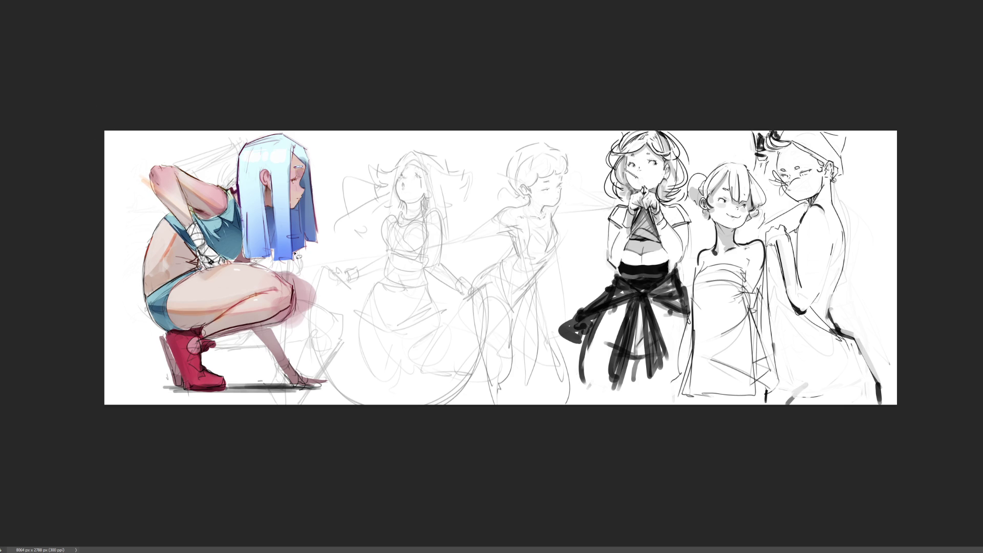
pyautogui.moveTo(310, 258); pyautogui.dragTo(273, 270)
pyautogui.moveTo(280, 327)
pyautogui.mouseDown()
pyautogui.moveTo(307, 349)
pyautogui.moveTo(327, 256)
pyautogui.moveTo(312, 244)
pyautogui.mouseUp()
pyautogui.press('Delete')
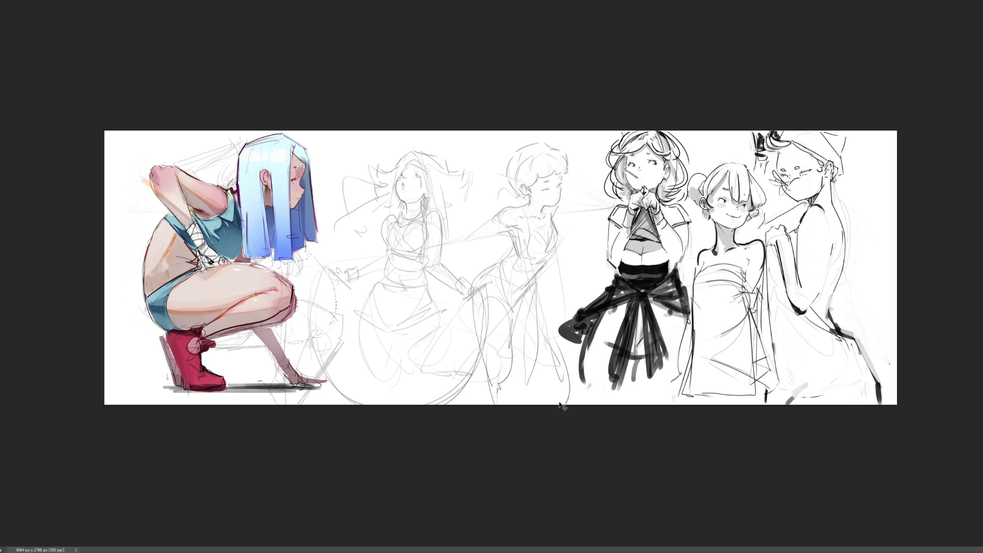
pyautogui.hotkey('ctrl', 'd')
# - Revert the knee shading to an earlier version and zoom in on the banner
pyautogui.hotkey('ctrl', 'z')
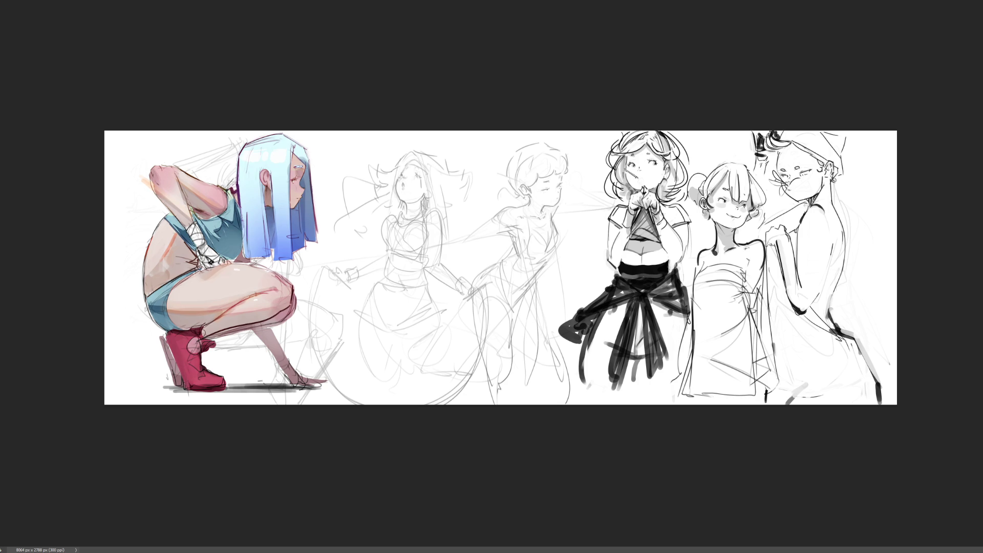
pyautogui.hotkey('ctrl', 'shift', 'z')
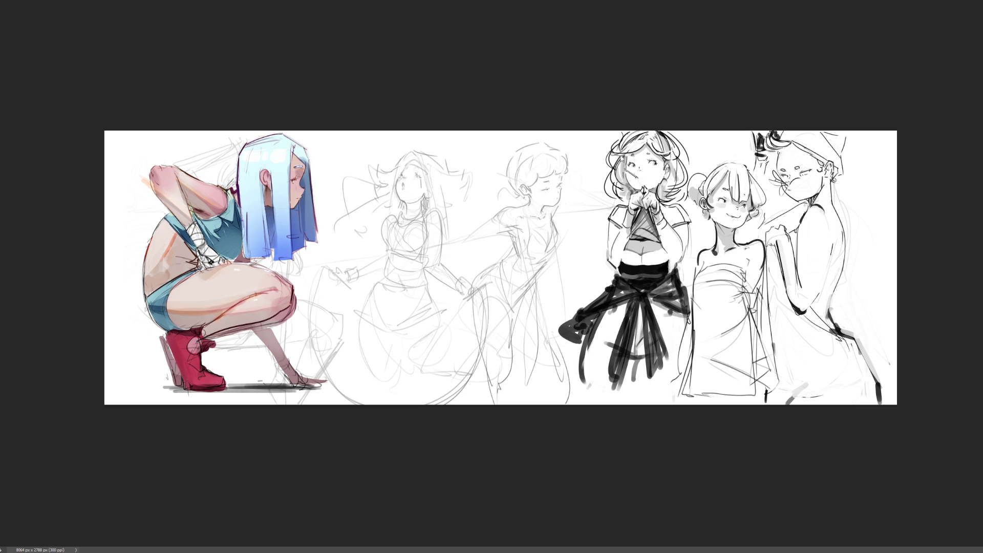
pyautogui.hotkey('ctrl', 'z')
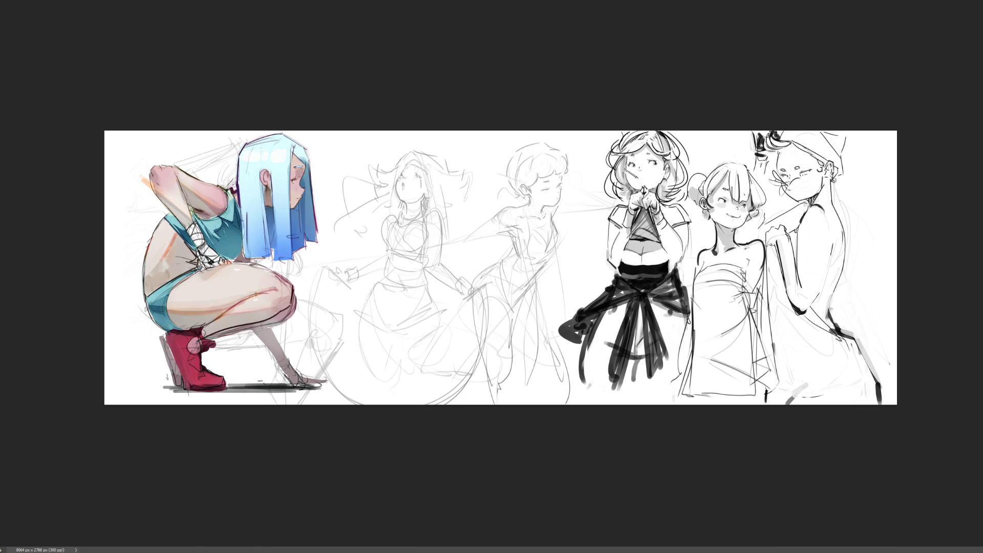
pyautogui.hotkey('ctrl', '+')
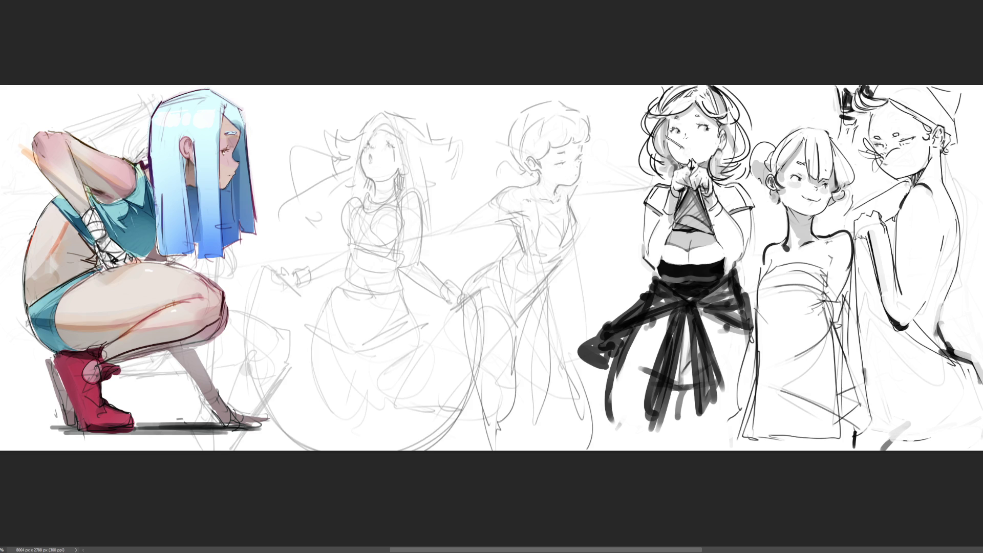
# - Shift the middle pencil sketches and the inked trio right to reveal the arm-raised sketch
pyautogui.hotkey('ctrl', 't')
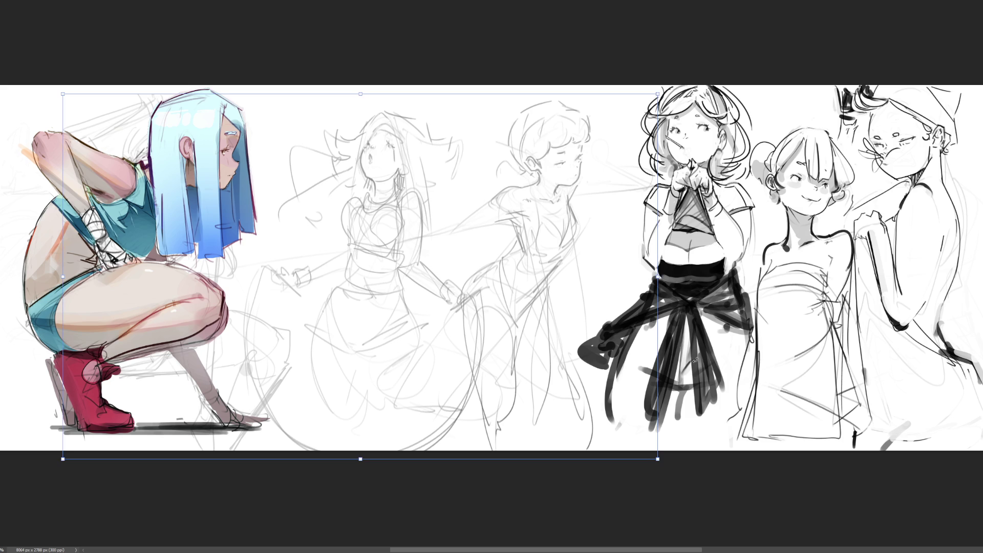
pyautogui.moveTo(652, 322); pyautogui.dragTo(840, 324)
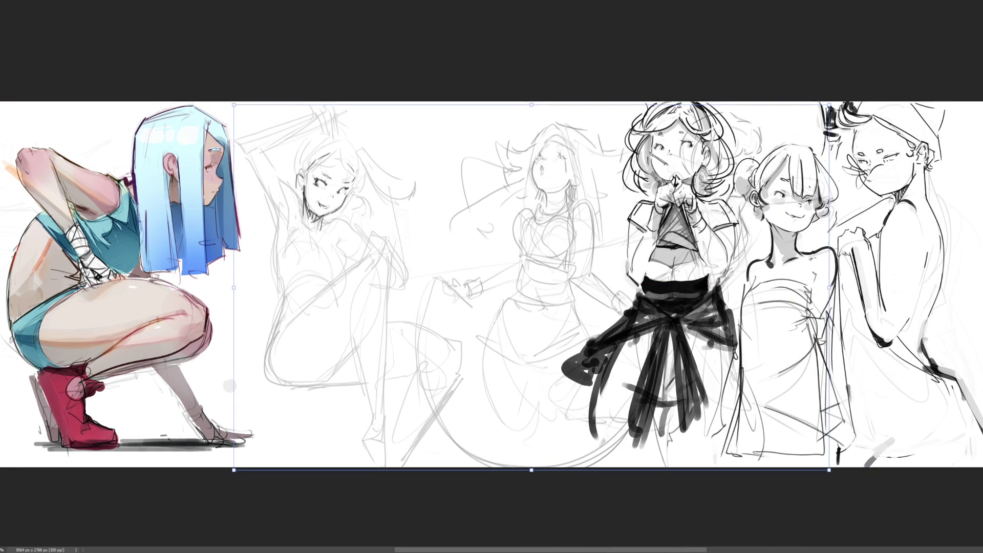
pyautogui.press('Return')
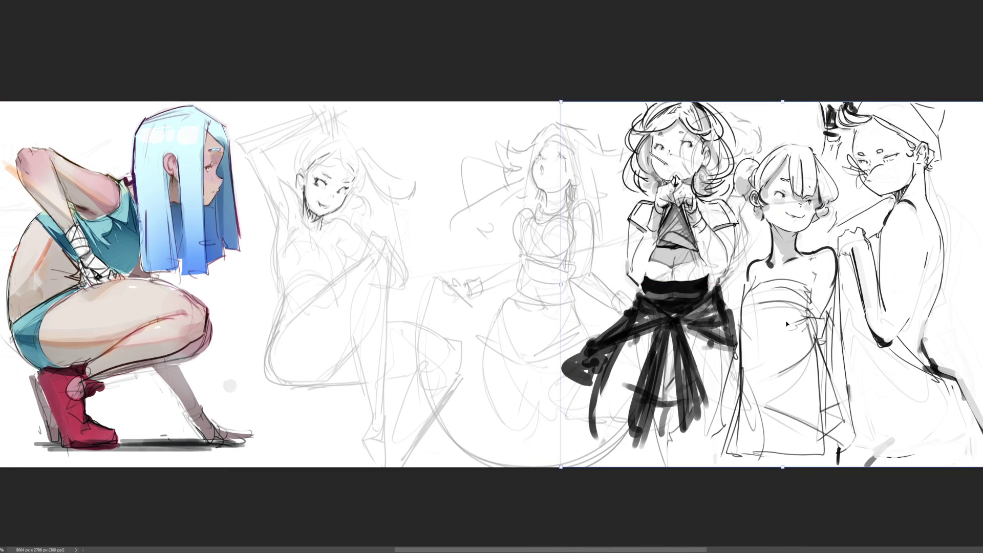
pyautogui.moveTo(782, 323); pyautogui.dragTo(852, 322)
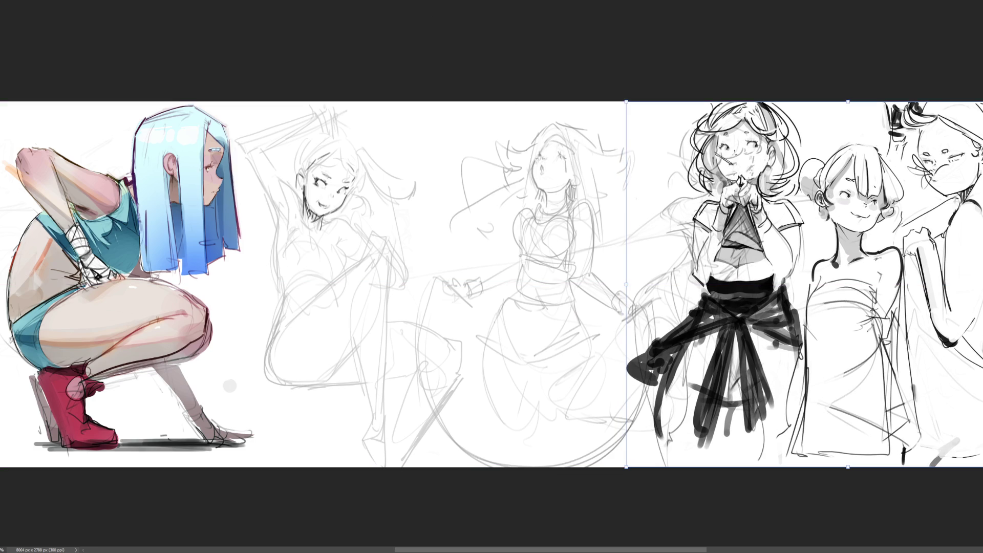
pyautogui.press('Return')
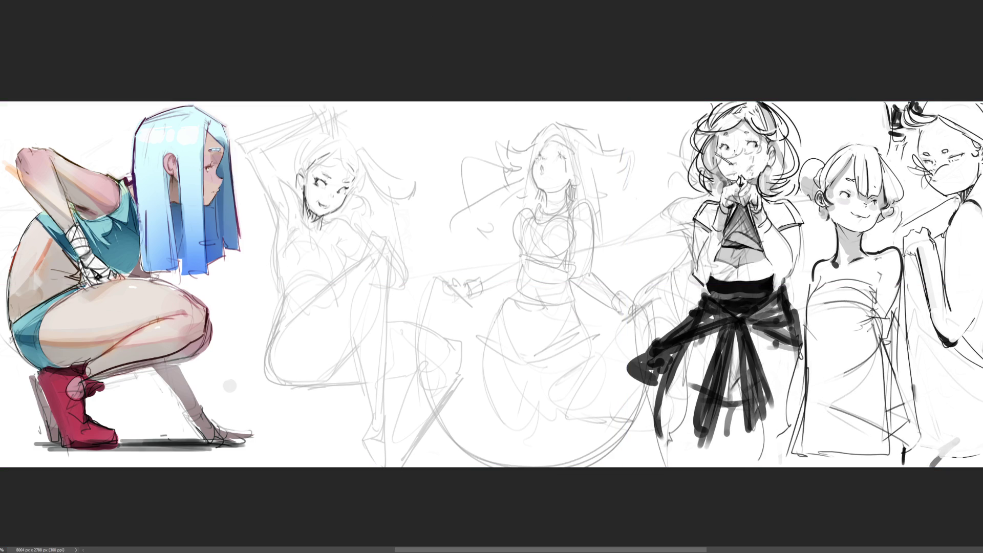
pyautogui.hotkey('ctrl', '-')
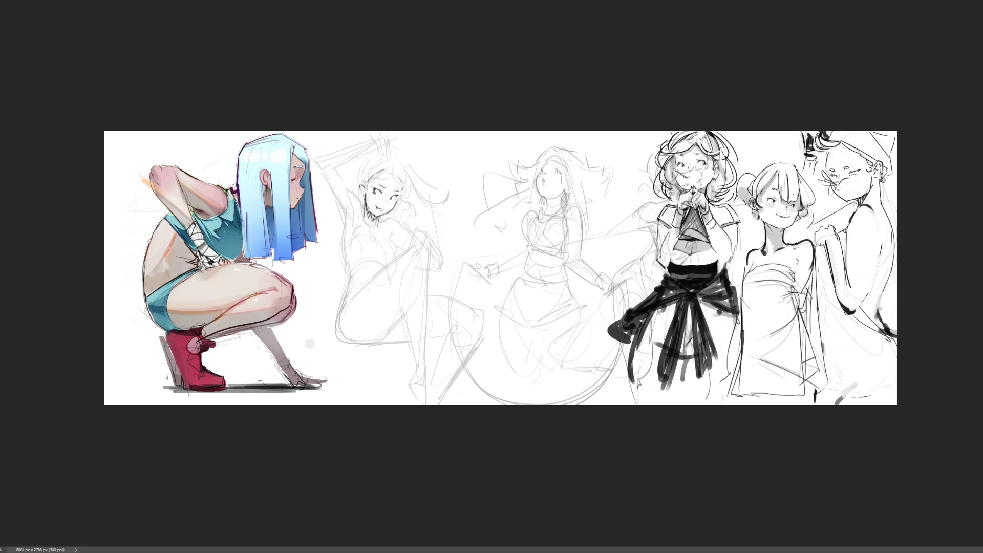
# - Extend the canvas leftward to 8472 px wide
pyautogui.hotkey('ctrl', 't')
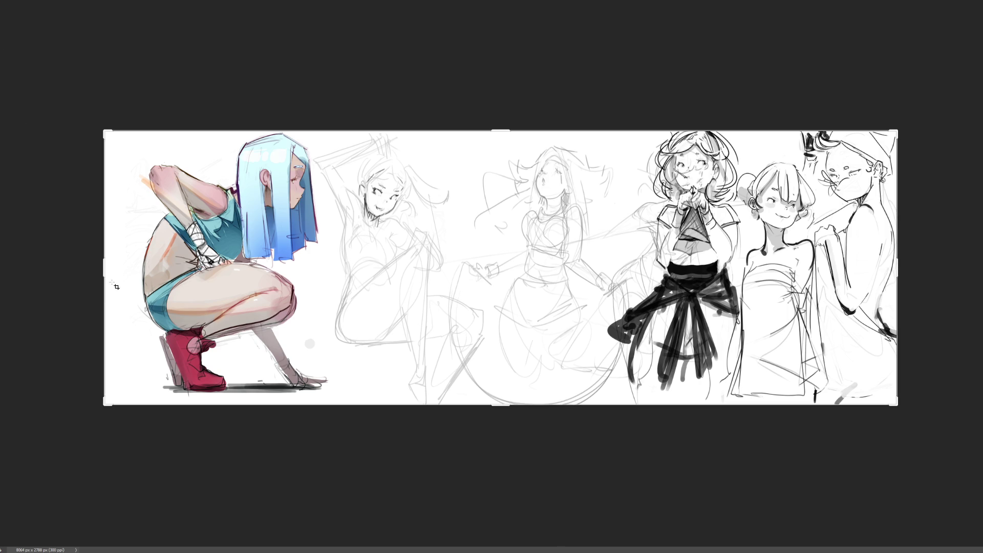
pyautogui.moveTo(101, 270); pyautogui.dragTo(84, 270)
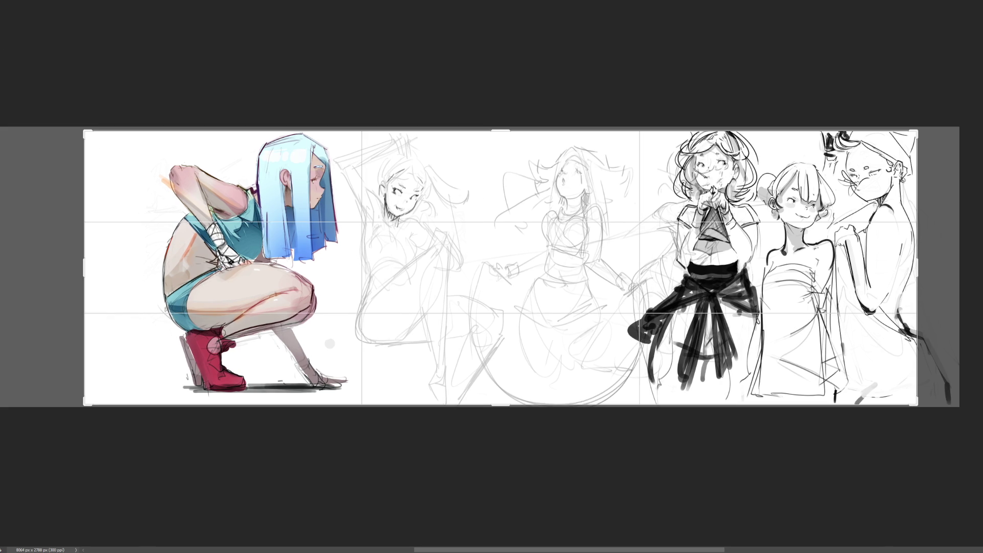
pyautogui.press('Return')
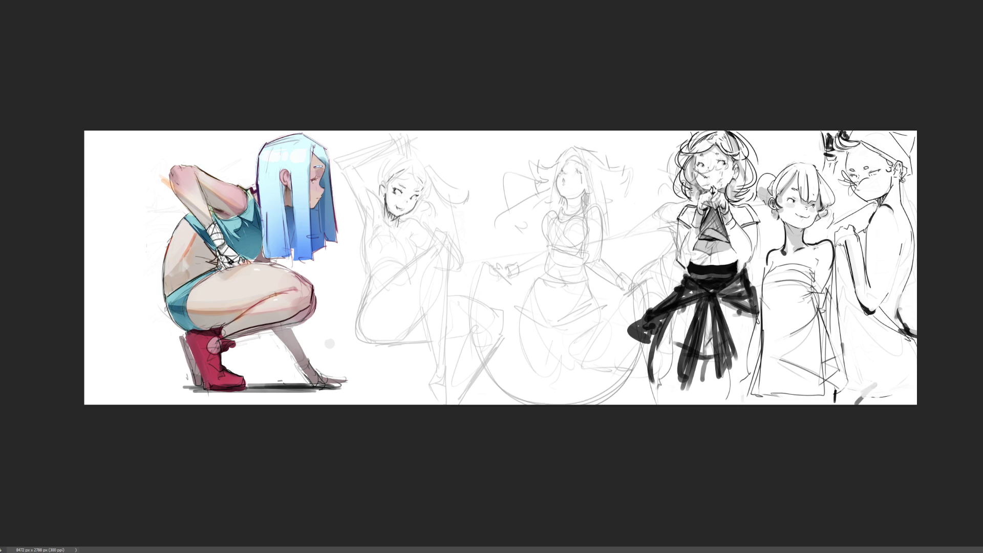
# - Shift the blue-haired girl left into the newly added canvas space
pyautogui.hotkey('ctrl', 't')
pyautogui.moveTo(269, 296); pyautogui.dragTo(218, 295)
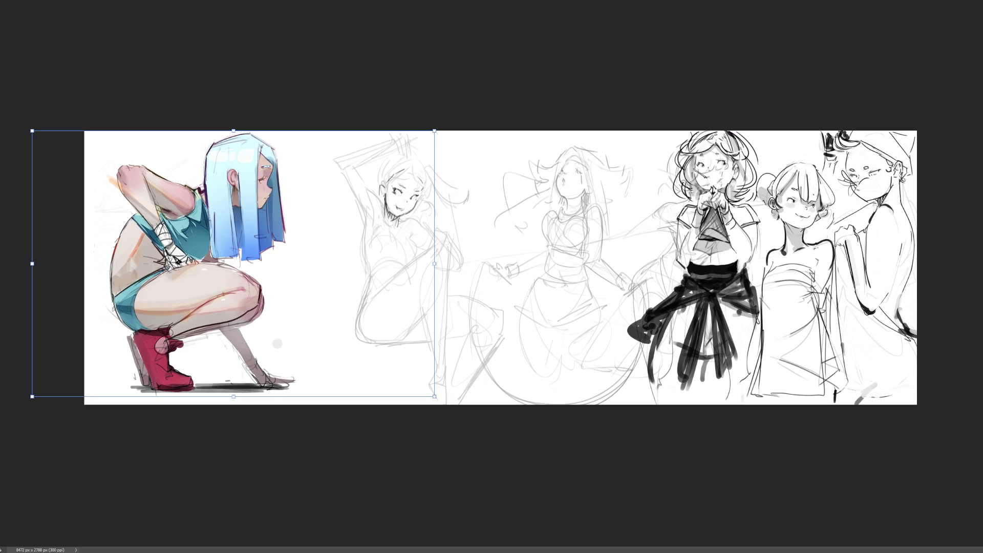
pyautogui.press('Return')
pyautogui.press('c')
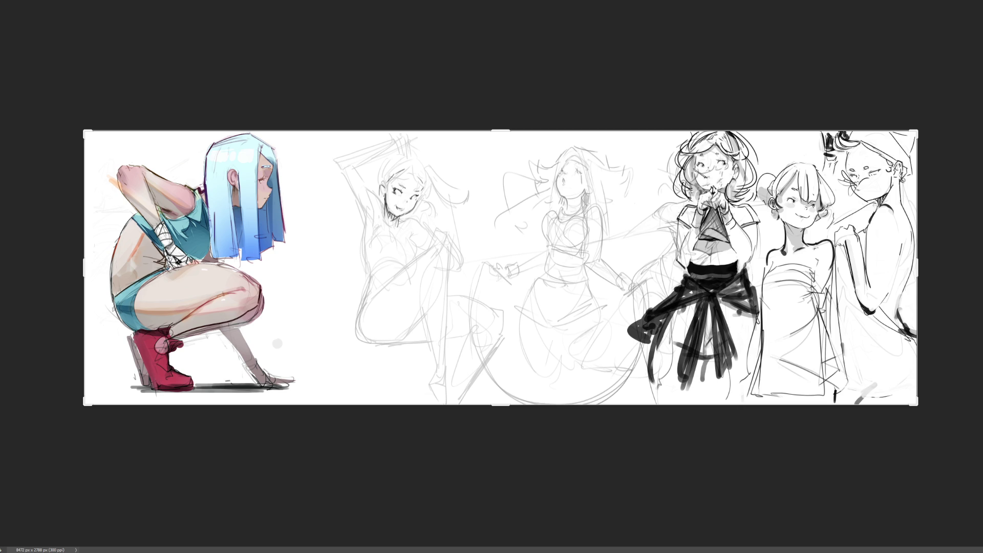
pyautogui.press('b')
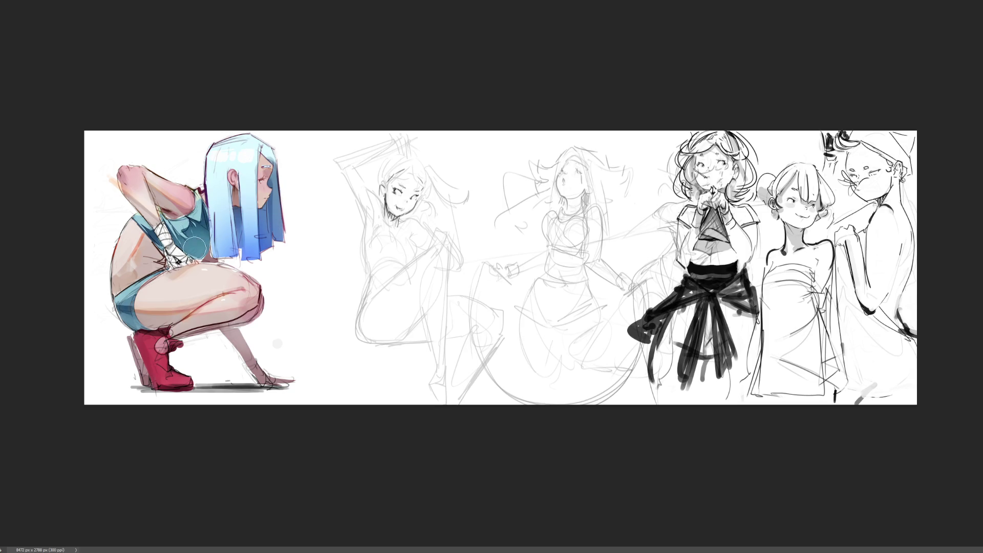
# - Paint darker shading on the girl's teal top near the lower torso
pyautogui.moveTo(174, 256); pyautogui.dragTo(166, 245)
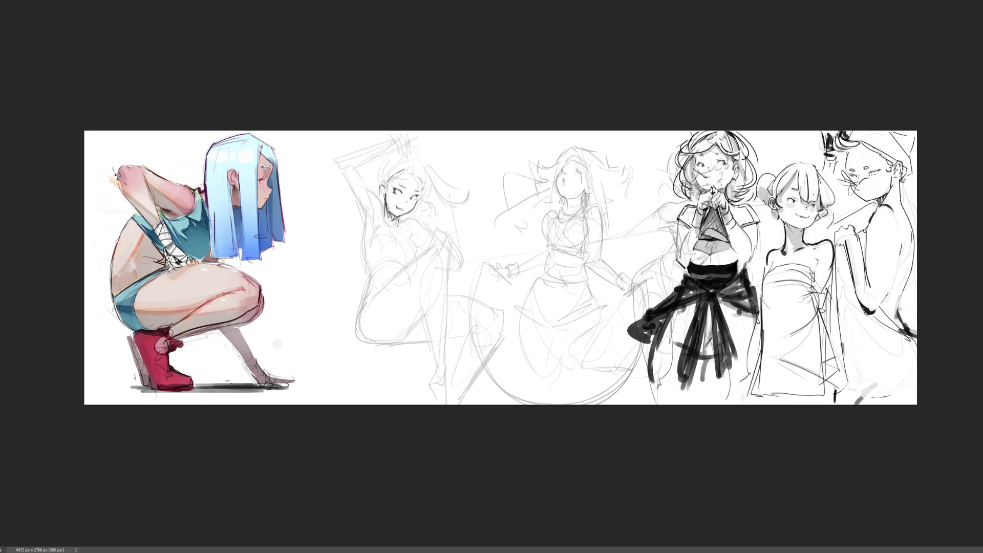
pyautogui.moveTo(125, 204); pyautogui.dragTo(115, 168)
pyautogui.click(110, 149)
# - Zoom in and pan left to a close-up of the blue-haired squatting girl
pyautogui.scroll(5, 498, 258)
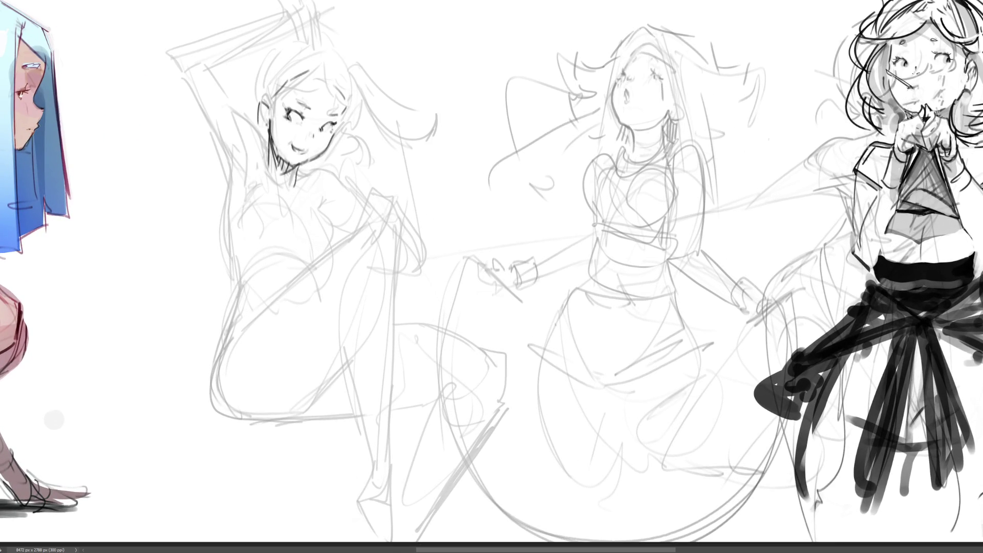
pyautogui.hscroll(-10, 491, 276)
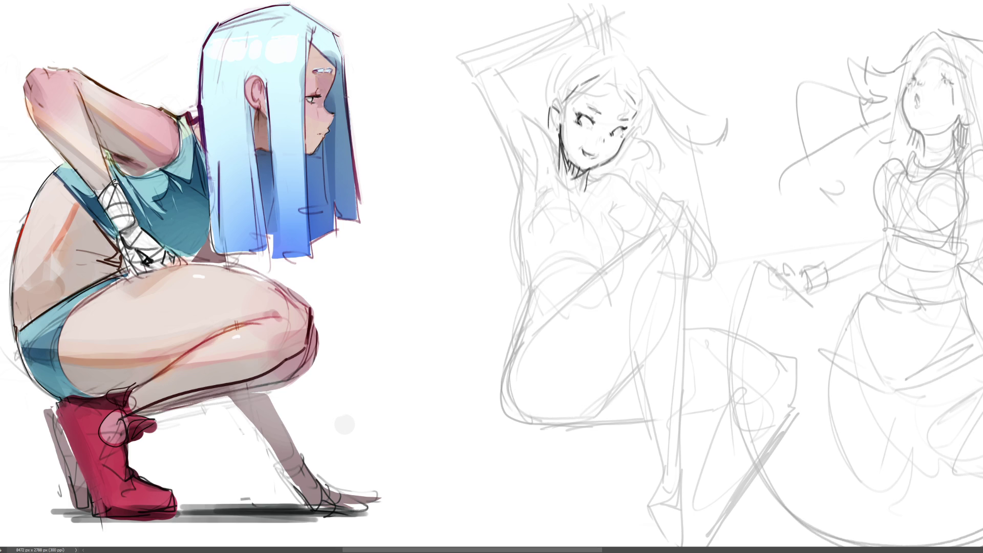
# - Add a small mark near the face, sample a colour by the ear, and paint highlights over the hair top
pyautogui.click(325, 108)
pyautogui.keyDown('alt'); pyautogui.click(260, 107); pyautogui.keyUp('alt')
pyautogui.moveTo(277, 34)
pyautogui.mouseDown()
pyautogui.moveTo(298, 27)
pyautogui.moveTo(296, 57)
pyautogui.moveTo(223, 39)
pyautogui.moveTo(257, 55)
pyautogui.moveTo(246, 62)
pyautogui.moveTo(296, 64)
pyautogui.mouseUp()
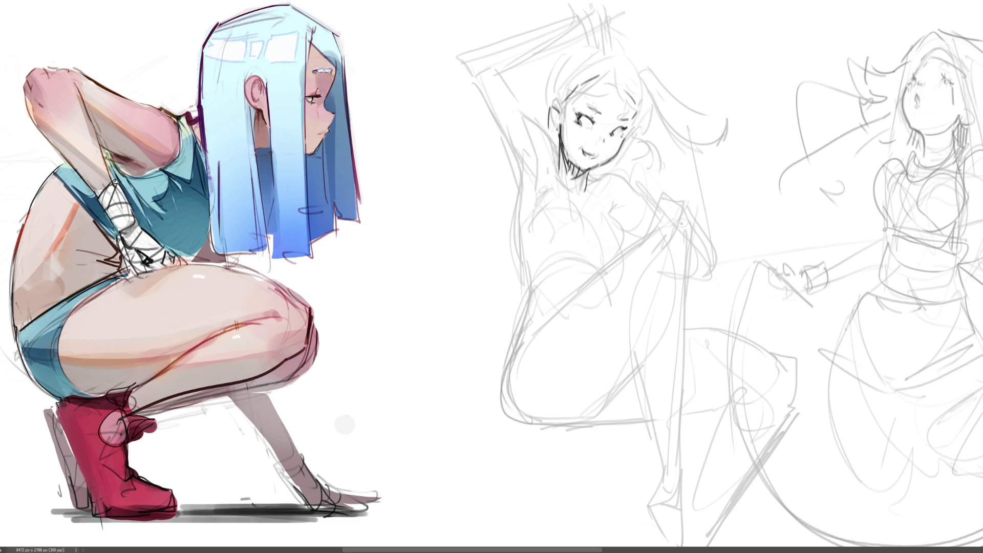
# - Fade the arm-raised sketch's face in white, then ink its eye, upper lashes and eyebrow
pyautogui.moveTo(563, 128)
pyautogui.mouseDown()
pyautogui.moveTo(604, 112)
pyautogui.moveTo(615, 154)
pyautogui.moveTo(576, 152)
pyautogui.mouseUp()
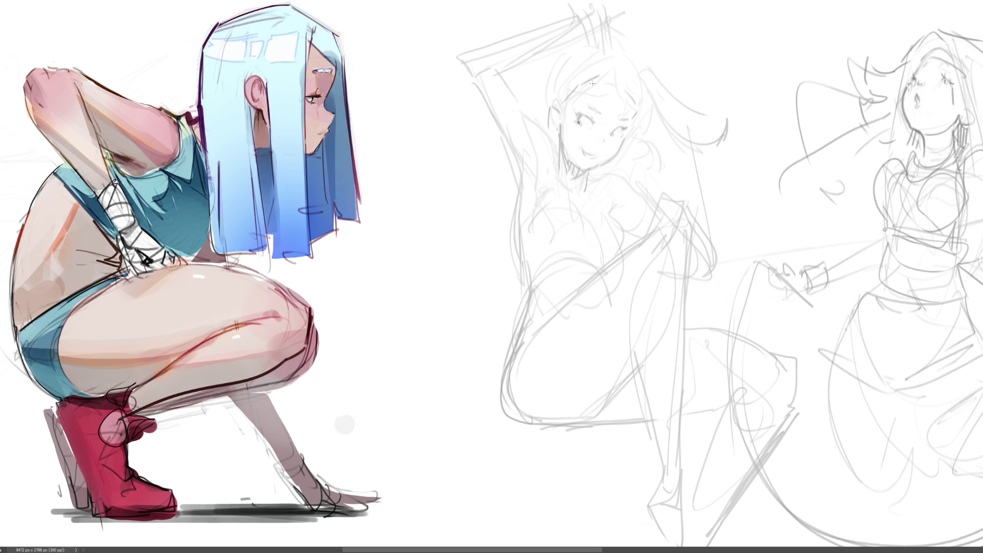
pyautogui.moveTo(585, 119); pyautogui.dragTo(595, 123)
pyautogui.moveTo(576, 113); pyautogui.dragTo(600, 129)
pyautogui.moveTo(587, 109); pyautogui.dragTo(601, 114)
# - Ink the other eye and a stroke beside the right eyebrow, discarding a stroke under the eye
pyautogui.moveTo(582, 128); pyautogui.dragTo(588, 129)
pyautogui.hotkey('ctrl', 'z')
pyautogui.moveTo(612, 133); pyautogui.dragTo(624, 129)
pyautogui.moveTo(638, 109); pyautogui.dragTo(630, 122)
# - Try open and o-shaped mouths, undoing them and removing the wide smile
pyautogui.moveTo(587, 150)
pyautogui.mouseDown()
pyautogui.moveTo(607, 143)
pyautogui.moveTo(600, 178)
pyautogui.moveTo(607, 162)
pyautogui.moveTo(609, 171)
pyautogui.mouseUp()
pyautogui.hotkey('ctrl', 'z')
pyautogui.hotkey('ctrl', 'z')
pyautogui.hotkey('ctrl', 'z')
pyautogui.hotkey('ctrl', 'z')
pyautogui.moveTo(612, 108)
pyautogui.mouseDown()
pyautogui.moveTo(617, 118)
pyautogui.moveTo(572, 144)
pyautogui.moveTo(576, 132)
pyautogui.moveTo(575, 143)
pyautogui.moveTo(616, 152)
pyautogui.mouseUp()
pyautogui.hotkey('ctrl', 'z')
pyautogui.hotkey('ctrl', 'z')
pyautogui.hotkey('ctrl', 'z')
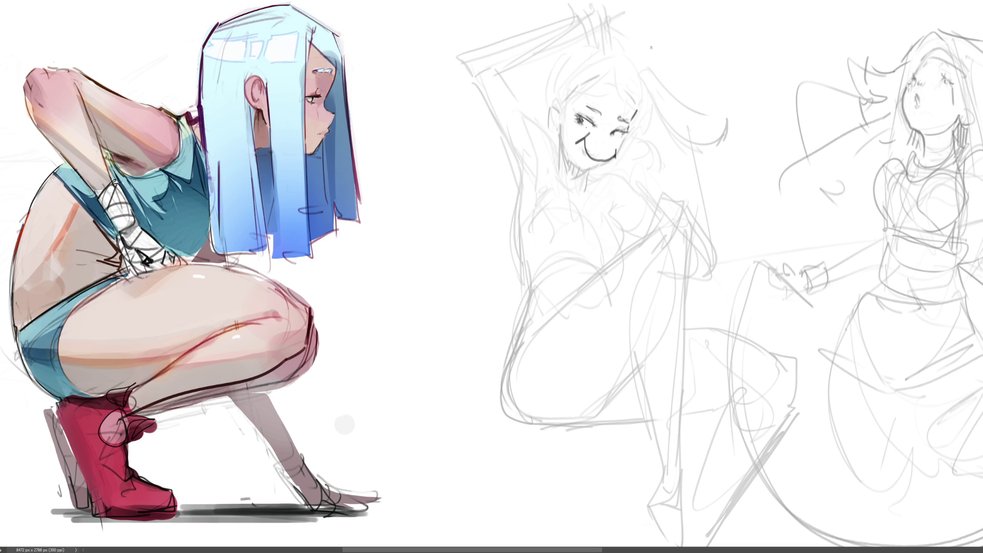
pyautogui.hotkey('ctrl', 'z')
pyautogui.hotkey('ctrl', 'z')
# - Ink the right eye, undoing stray strokes at the mouth and cheek
pyautogui.moveTo(619, 119); pyautogui.dragTo(616, 132)
pyautogui.moveTo(613, 146); pyautogui.dragTo(603, 150)
pyautogui.hotkey('ctrl', 'z')
pyautogui.moveTo(601, 163); pyautogui.dragTo(593, 160)
pyautogui.hotkey('ctrl', 'z')
pyautogui.moveTo(624, 140); pyautogui.dragTo(620, 148)
pyautogui.hotkey('ctrl', 'z')
# - Attempt the cheek-to-chin jawline and a short line near the ear, undoing each try
pyautogui.moveTo(624, 140); pyautogui.dragTo(593, 176)
pyautogui.hotkey('ctrl', 'z')
pyautogui.moveTo(624, 139); pyautogui.dragTo(587, 173)
pyautogui.hotkey('ctrl', 'z')
pyautogui.hotkey('ctrl', 'z')
pyautogui.moveTo(558, 138)
pyautogui.mouseDown()
pyautogui.moveTo(549, 116)
pyautogui.moveTo(559, 93)
pyautogui.moveTo(547, 123)
pyautogui.moveTo(559, 127)
pyautogui.mouseUp()
pyautogui.hotkey('ctrl', 'z')
# - Ink small lips, a darker chin line and the ear's top and back, then undo the latest strokes
pyautogui.moveTo(585, 156); pyautogui.dragTo(602, 161)
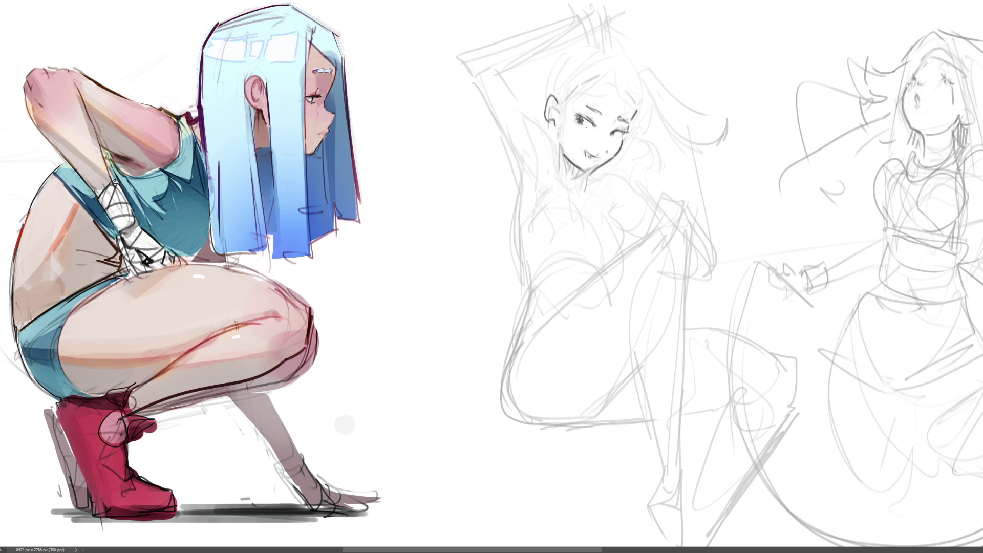
pyautogui.moveTo(588, 169); pyautogui.dragTo(595, 170)
pyautogui.moveTo(591, 173); pyautogui.dragTo(581, 168)
pyautogui.moveTo(553, 97)
pyautogui.mouseDown()
pyautogui.moveTo(567, 119)
pyautogui.moveTo(623, 152)
pyautogui.mouseUp()
pyautogui.hotkey('ctrl', 'z')
pyautogui.hotkey('ctrl', 'z')
pyautogui.hotkey('ctrl', 'z')
pyautogui.hotkey('ctrl', 'z')
# - Ink the lower edge of the ear and the line down the neck
pyautogui.moveTo(553, 126); pyautogui.dragTo(555, 134)
pyautogui.moveTo(555, 137); pyautogui.dragTo(563, 185)
pyautogui.hotkey('ctrl', 'z')
pyautogui.moveTo(555, 135)
pyautogui.mouseDown()
pyautogui.moveTo(563, 179)
pyautogui.moveTo(547, 138)
pyautogui.moveTo(562, 177)
pyautogui.mouseUp()
pyautogui.hotkey('ctrl', 'z')
pyautogui.hotkey('ctrl', 'z')
# - Ink the raised arm's upper-arm and forearm contours, redrawing the overlong strokes
pyautogui.moveTo(499, 70)
pyautogui.mouseDown()
pyautogui.moveTo(530, 123)
pyautogui.moveTo(553, 46)
pyautogui.mouseUp()
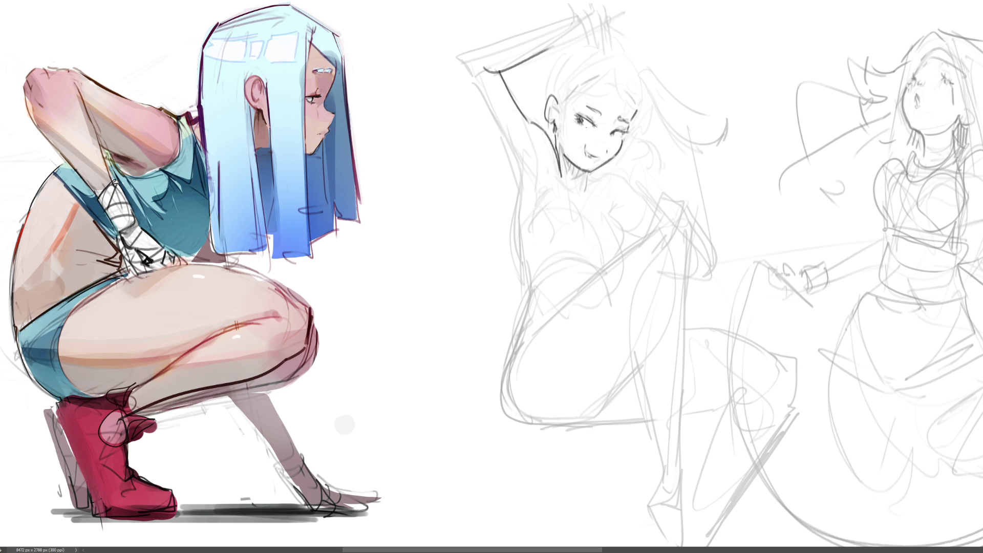
pyautogui.hotkey('ctrl', 'z')
pyautogui.moveTo(496, 68); pyautogui.dragTo(544, 44)
pyautogui.moveTo(465, 47); pyautogui.dragTo(578, 15)
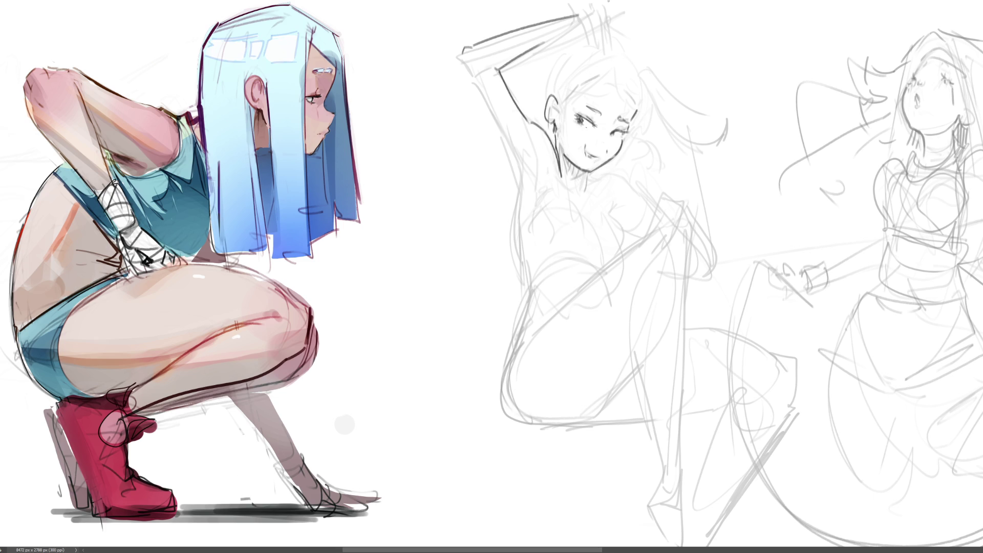
pyautogui.hotkey('ctrl', 'z')
pyautogui.moveTo(480, 42); pyautogui.dragTo(567, 26)
pyautogui.moveTo(464, 49); pyautogui.dragTo(521, 198)
pyautogui.hotkey('ctrl', 'z')
# - Ink the torso side contour, the top's left arch and the upper chest curves
pyautogui.moveTo(511, 153); pyautogui.dragTo(529, 308)
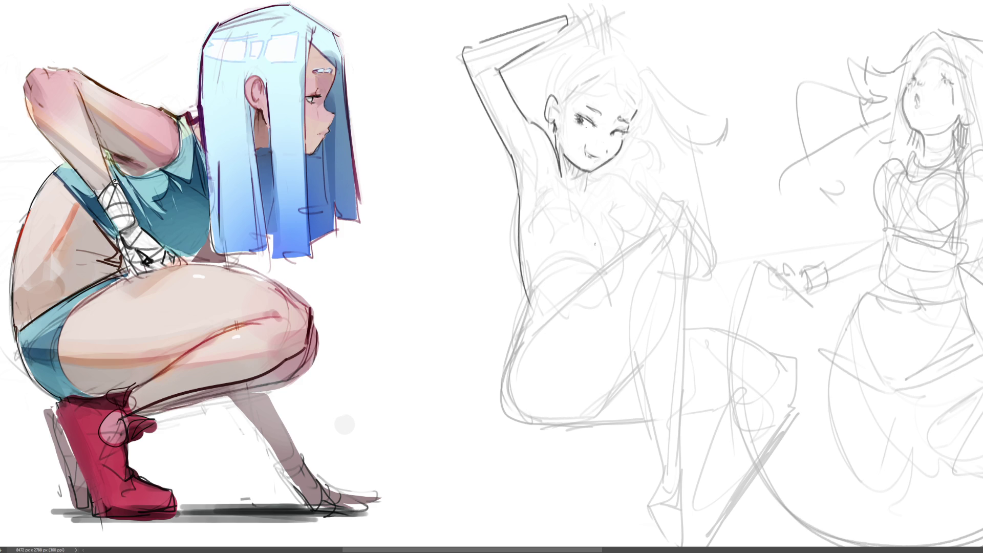
pyautogui.moveTo(538, 252); pyautogui.dragTo(529, 290)
pyautogui.moveTo(536, 251)
pyautogui.mouseDown()
pyautogui.moveTo(585, 238)
pyautogui.moveTo(628, 244)
pyautogui.mouseUp()
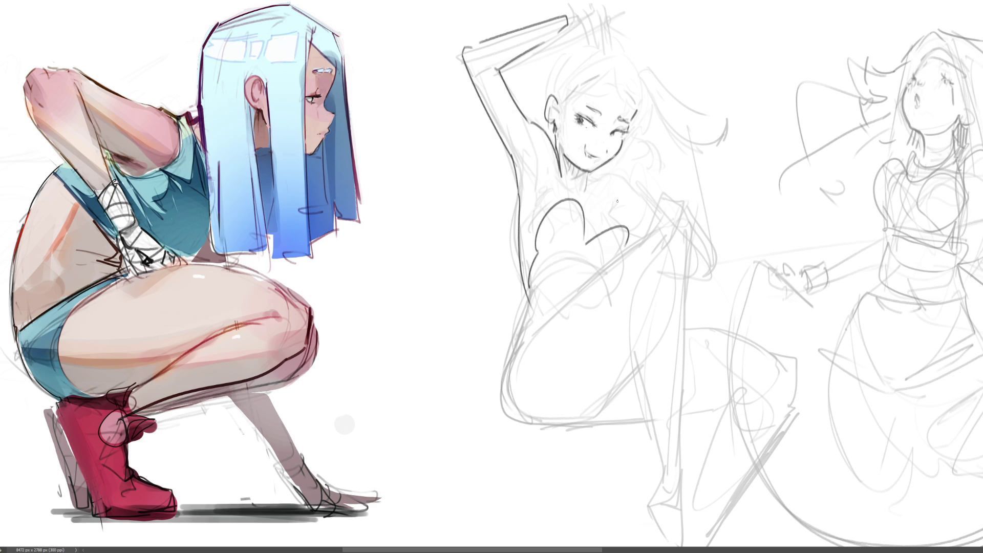
pyautogui.moveTo(613, 203)
pyautogui.mouseDown()
pyautogui.moveTo(633, 219)
pyautogui.moveTo(635, 243)
pyautogui.moveTo(594, 236)
pyautogui.mouseUp()
pyautogui.moveTo(542, 216)
pyautogui.mouseDown()
pyautogui.moveTo(586, 218)
pyautogui.moveTo(589, 233)
pyautogui.mouseUp()
pyautogui.hotkey('ctrl', 'z')
pyautogui.hotkey('ctrl', 'z')
# - Redraw the upper chest arc, darken the left chest curve and add shoulder and armpit strokes
pyautogui.hotkey('ctrl', 'z')
pyautogui.moveTo(561, 199); pyautogui.dragTo(601, 236)
pyautogui.moveTo(546, 200); pyautogui.dragTo(533, 225)
pyautogui.moveTo(551, 186); pyautogui.dragTo(547, 189)
pyautogui.moveTo(544, 152); pyautogui.dragTo(547, 169)
# - Darken the neck line and ink the right shoulder line
pyautogui.hotkey('ctrl', 'z')
pyautogui.moveTo(553, 145)
pyautogui.mouseDown()
pyautogui.moveTo(560, 183)
pyautogui.moveTo(573, 189)
pyautogui.moveTo(587, 171)
pyautogui.moveTo(597, 191)
pyautogui.moveTo(602, 183)
pyautogui.moveTo(647, 201)
pyautogui.mouseUp()
pyautogui.hotkey('ctrl', 'z')
pyautogui.moveTo(597, 181); pyautogui.dragTo(646, 198)
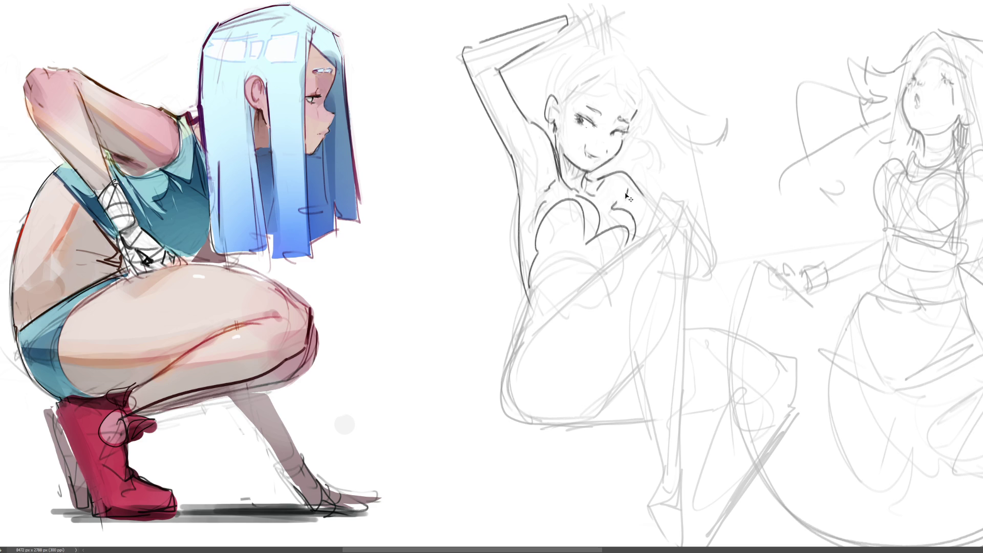
pyautogui.moveTo(645, 196); pyautogui.dragTo(657, 208)
# - Ink the chest underline, thicken its right end, and add torso and hip contours
pyautogui.moveTo(544, 255); pyautogui.dragTo(610, 262)
pyautogui.moveTo(626, 228); pyautogui.dragTo(629, 240)
pyautogui.moveTo(531, 292)
pyautogui.mouseDown()
pyautogui.moveTo(516, 356)
pyautogui.moveTo(558, 290)
pyautogui.mouseUp()
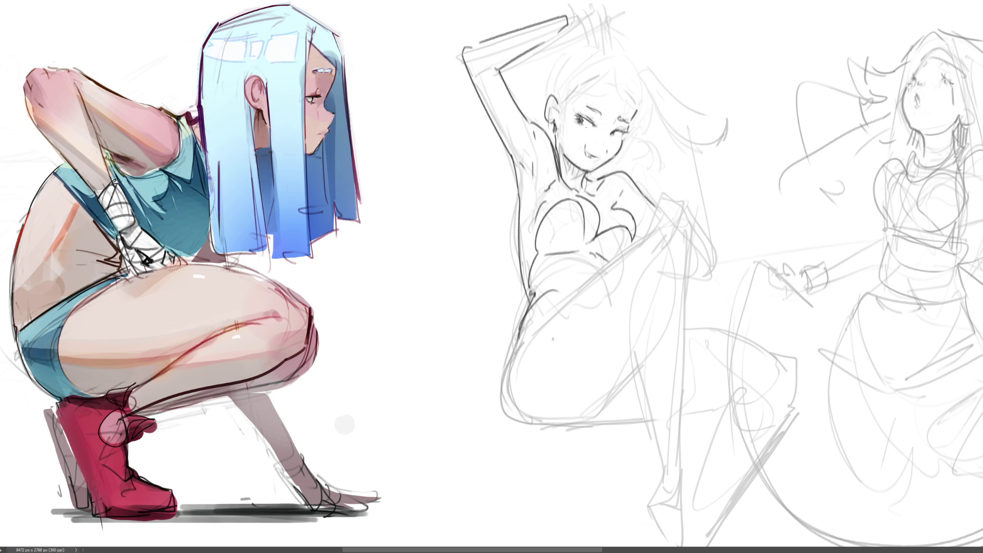
pyautogui.moveTo(520, 322); pyautogui.dragTo(589, 430)
# - Redraw the lower-left hip contour, the curve at the back of the hip and the waist
pyautogui.hotkey('ctrl', 'z')
pyautogui.moveTo(520, 323)
pyautogui.mouseDown()
pyautogui.moveTo(516, 359)
pyautogui.moveTo(626, 433)
pyautogui.moveTo(660, 420)
pyautogui.moveTo(649, 422)
pyautogui.mouseUp()
pyautogui.hotkey('ctrl', 'z')
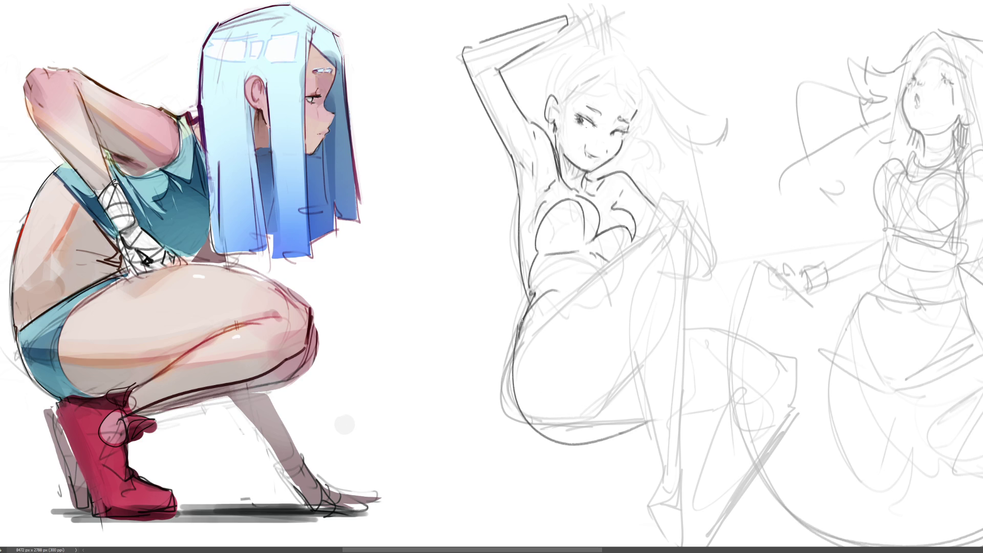
pyautogui.moveTo(522, 318); pyautogui.dragTo(493, 362)
pyautogui.hotkey('ctrl', 'z')
pyautogui.moveTo(519, 311)
pyautogui.mouseDown()
pyautogui.moveTo(507, 288)
pyautogui.moveTo(468, 334)
pyautogui.mouseUp()
pyautogui.moveTo(562, 301); pyautogui.dragTo(539, 338)
# - Ink the thigh diagonal, both lower-leg lines down to the ankle, and the foot
pyautogui.moveTo(562, 303)
pyautogui.mouseDown()
pyautogui.moveTo(674, 220)
pyautogui.moveTo(697, 252)
pyautogui.moveTo(698, 290)
pyautogui.mouseUp()
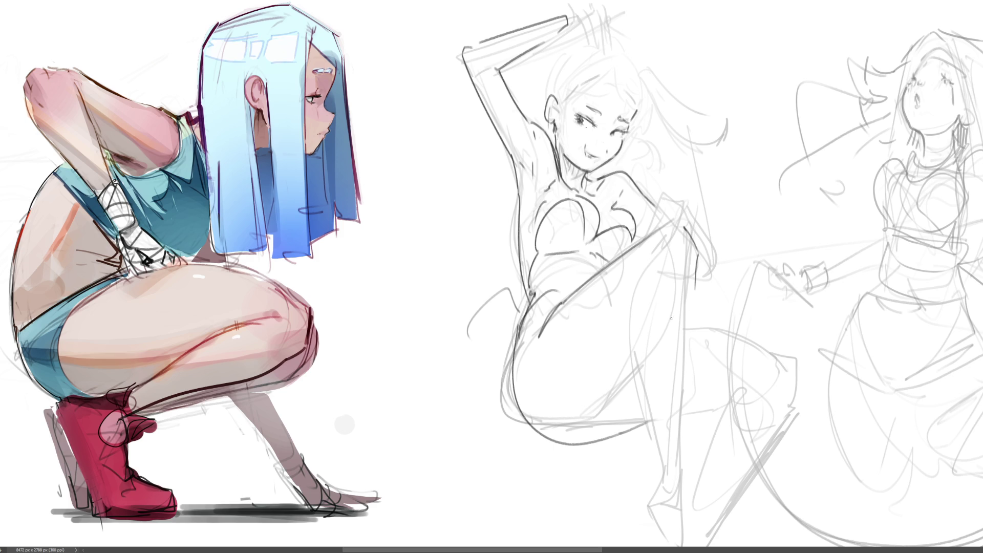
pyautogui.moveTo(649, 265); pyautogui.dragTo(652, 420)
pyautogui.moveTo(700, 285); pyautogui.dragTo(677, 465)
pyautogui.moveTo(651, 422); pyautogui.dragTo(656, 489)
pyautogui.moveTo(666, 478); pyautogui.dragTo(666, 505)
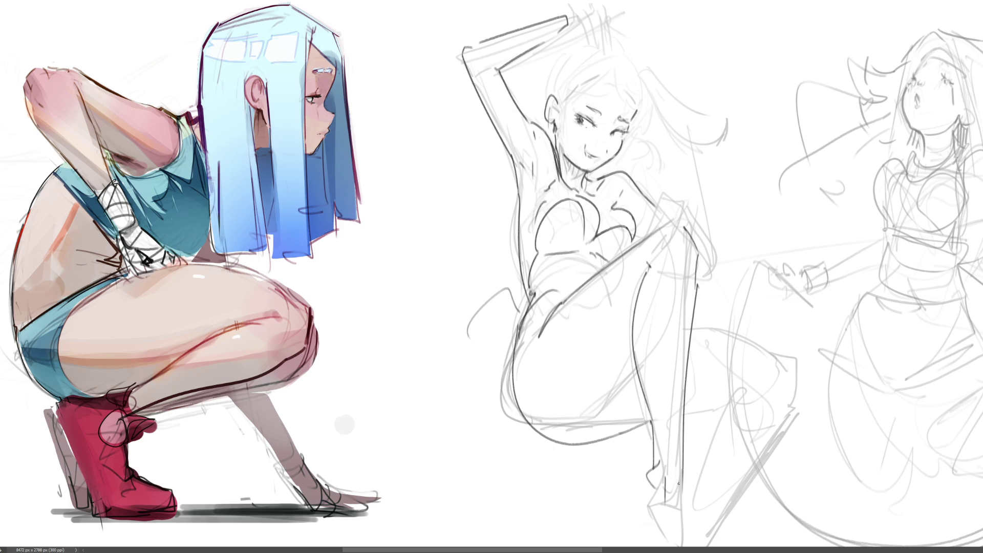
pyautogui.moveTo(685, 450); pyautogui.dragTo(675, 538)
pyautogui.moveTo(646, 455)
pyautogui.mouseDown()
pyautogui.moveTo(635, 512)
pyautogui.moveTo(684, 543)
pyautogui.mouseUp()
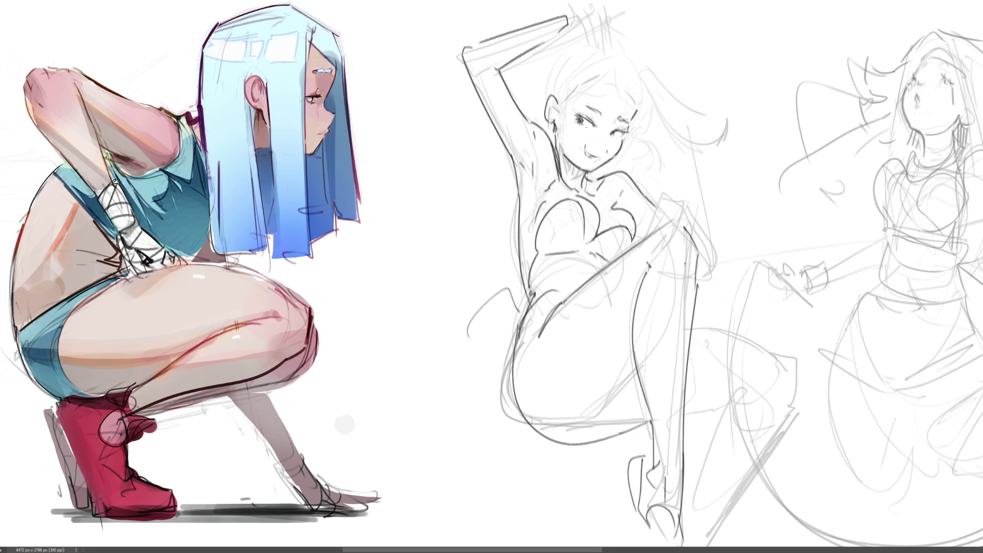
# - Ink the curve across the leg, a darker hip curve, the knee and the lower-leg curve
pyautogui.moveTo(636, 369); pyautogui.dragTo(592, 419)
pyautogui.hotkey('ctrl', 'z')
pyautogui.moveTo(636, 372); pyautogui.dragTo(594, 413)
pyautogui.hotkey('ctrl', 'z')
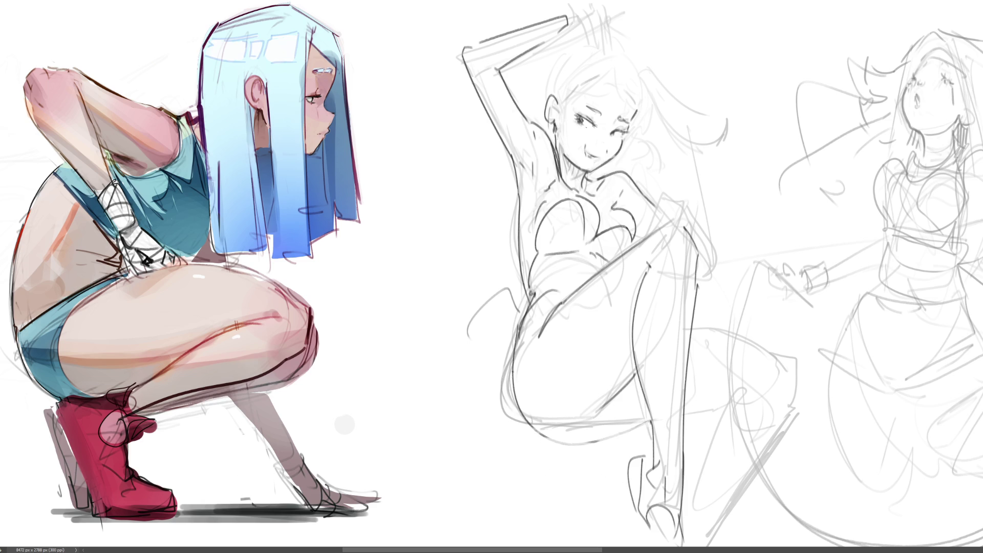
pyautogui.moveTo(513, 335); pyautogui.dragTo(541, 430)
pyautogui.hotkey('ctrl', 'z')
pyautogui.moveTo(512, 336)
pyautogui.mouseDown()
pyautogui.moveTo(536, 426)
pyautogui.moveTo(595, 416)
pyautogui.mouseUp()
pyautogui.moveTo(504, 426)
pyautogui.mouseDown()
pyautogui.moveTo(607, 418)
pyautogui.moveTo(599, 414)
pyautogui.moveTo(619, 402)
pyautogui.mouseUp()
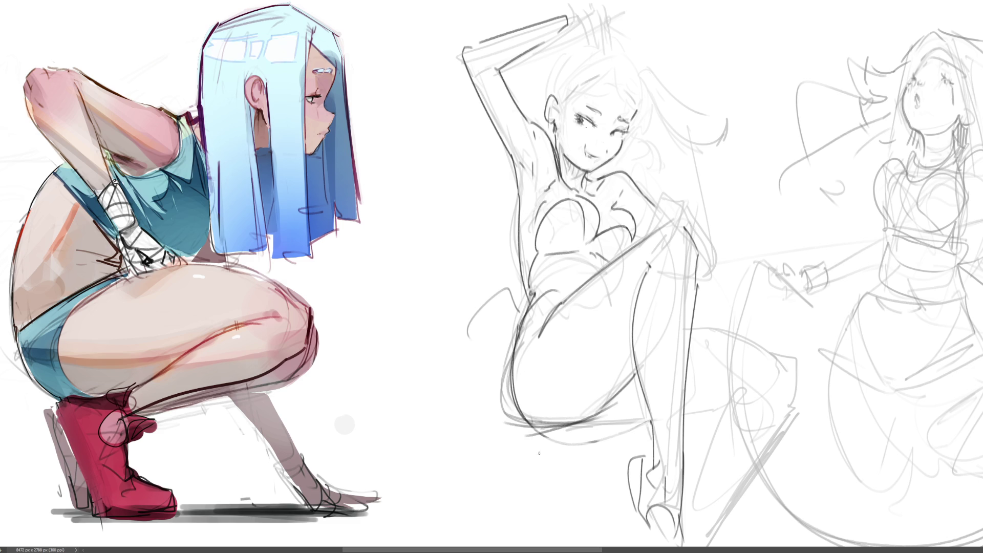
pyautogui.moveTo(542, 453); pyautogui.dragTo(631, 389)
# - Ink a darker lower-leg line, the calf curve and the extended back leg
pyautogui.moveTo(584, 424); pyautogui.dragTo(659, 417)
pyautogui.hotkey('ctrl', 'z')
pyautogui.hotkey('ctrl', 'z')
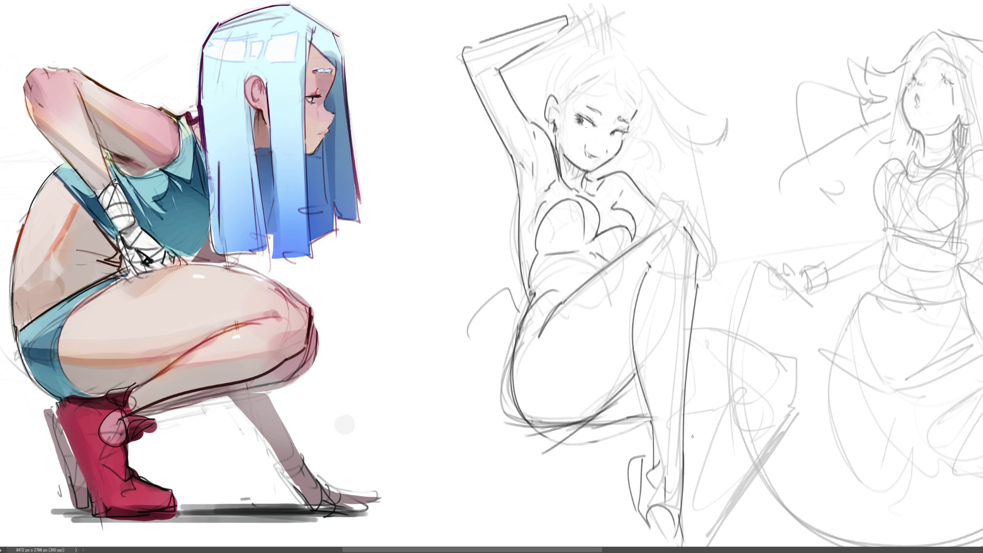
pyautogui.hotkey('ctrl', 'z')
pyautogui.hotkey('ctrl', 'z')
pyautogui.moveTo(569, 431); pyautogui.dragTo(730, 407)
pyautogui.hotkey('ctrl', 'z')
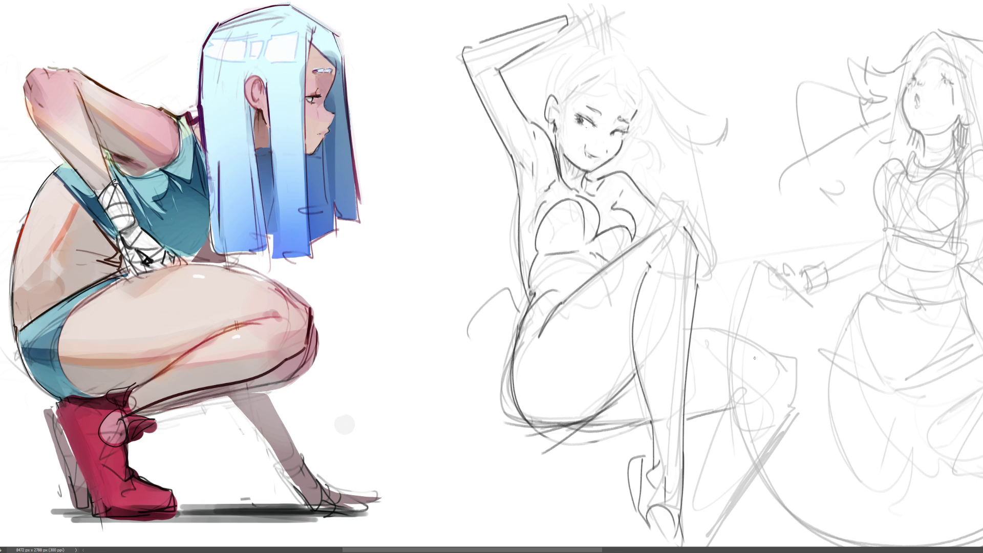
pyautogui.moveTo(701, 328)
pyautogui.mouseDown()
pyautogui.moveTo(761, 338)
pyautogui.moveTo(778, 357)
pyautogui.mouseUp()
pyautogui.hotkey('ctrl', 'z')
pyautogui.hotkey('ctrl', 'z')
pyautogui.moveTo(703, 329); pyautogui.dragTo(752, 340)
pyautogui.moveTo(754, 340)
pyautogui.mouseDown()
pyautogui.moveTo(779, 359)
pyautogui.moveTo(801, 351)
pyautogui.moveTo(804, 379)
pyautogui.moveTo(742, 397)
pyautogui.moveTo(773, 426)
pyautogui.mouseUp()
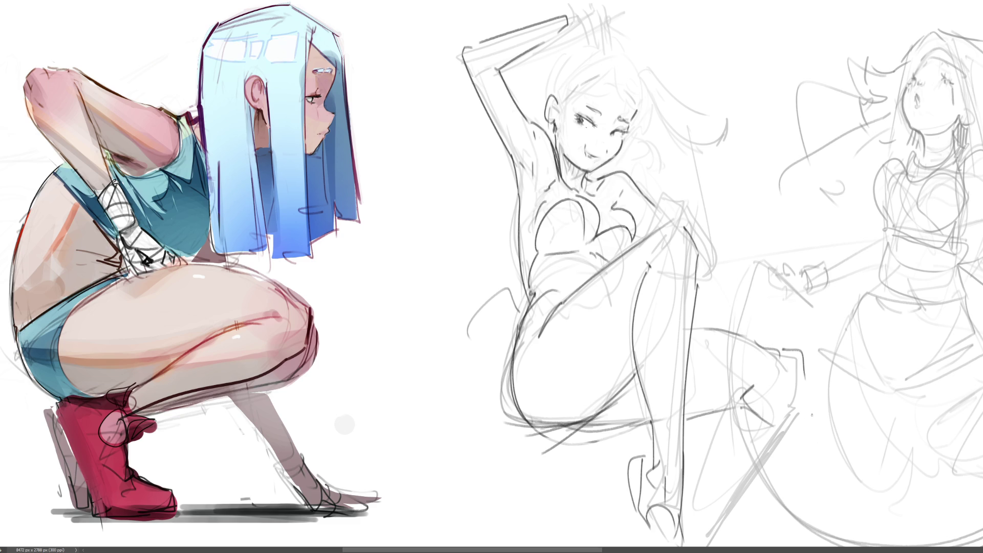
pyautogui.moveTo(798, 358); pyautogui.dragTo(882, 476)
# - Draw a small open hand with fingers beside the head
pyautogui.moveTo(695, 128); pyautogui.dragTo(700, 157)
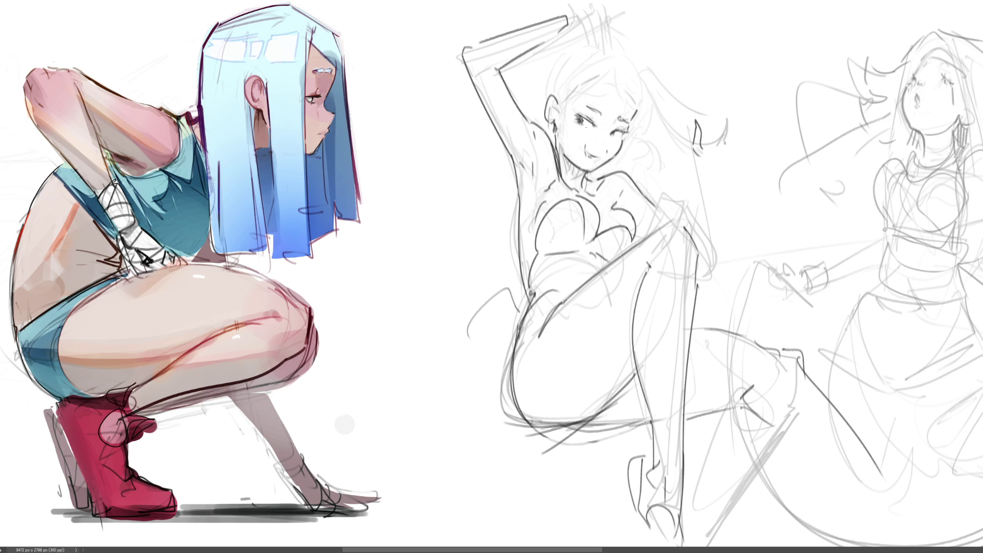
pyautogui.moveTo(712, 99)
pyautogui.mouseDown()
pyautogui.moveTo(707, 114)
pyautogui.moveTo(730, 119)
pyautogui.moveTo(733, 134)
pyautogui.moveTo(707, 168)
pyautogui.mouseUp()
pyautogui.hotkey('ctrl', 'z')
pyautogui.moveTo(739, 122)
pyautogui.mouseDown()
pyautogui.moveTo(707, 169)
pyautogui.moveTo(706, 156)
pyautogui.mouseUp()
# - Darken the hand's lower edge and try a wrist cuff and arm contours, then undo them
pyautogui.moveTo(692, 149); pyautogui.dragTo(717, 176)
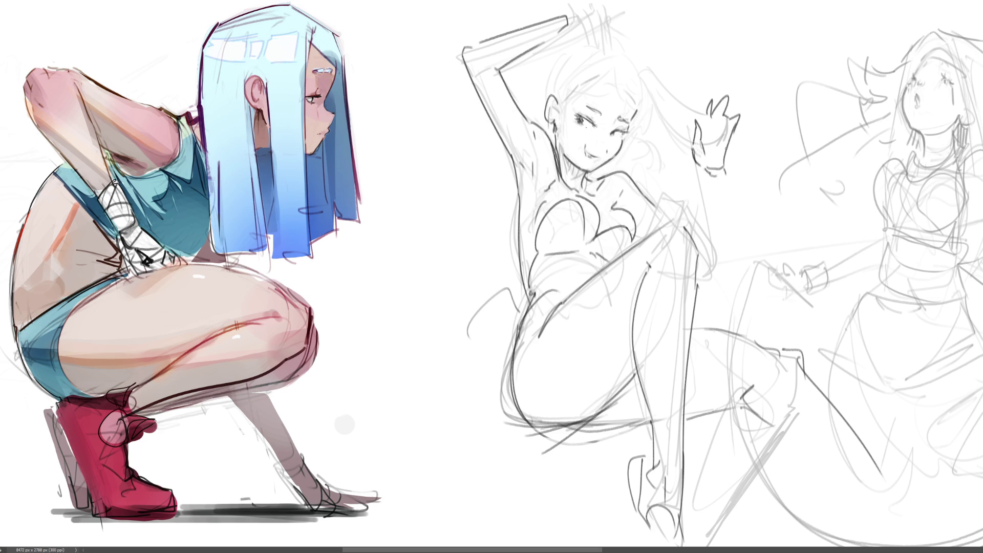
pyautogui.moveTo(697, 176)
pyautogui.mouseDown()
pyautogui.moveTo(732, 162)
pyautogui.moveTo(740, 197)
pyautogui.moveTo(746, 189)
pyautogui.moveTo(727, 165)
pyautogui.moveTo(739, 180)
pyautogui.moveTo(717, 234)
pyautogui.mouseUp()
pyautogui.hotkey('ctrl', 'z')
pyautogui.hotkey('ctrl', 'z')
pyautogui.hotkey('ctrl', 'z')
pyautogui.moveTo(718, 194); pyautogui.dragTo(721, 254)
pyautogui.moveTo(734, 193)
pyautogui.mouseDown()
pyautogui.moveTo(749, 264)
pyautogui.moveTo(722, 272)
pyautogui.mouseUp()
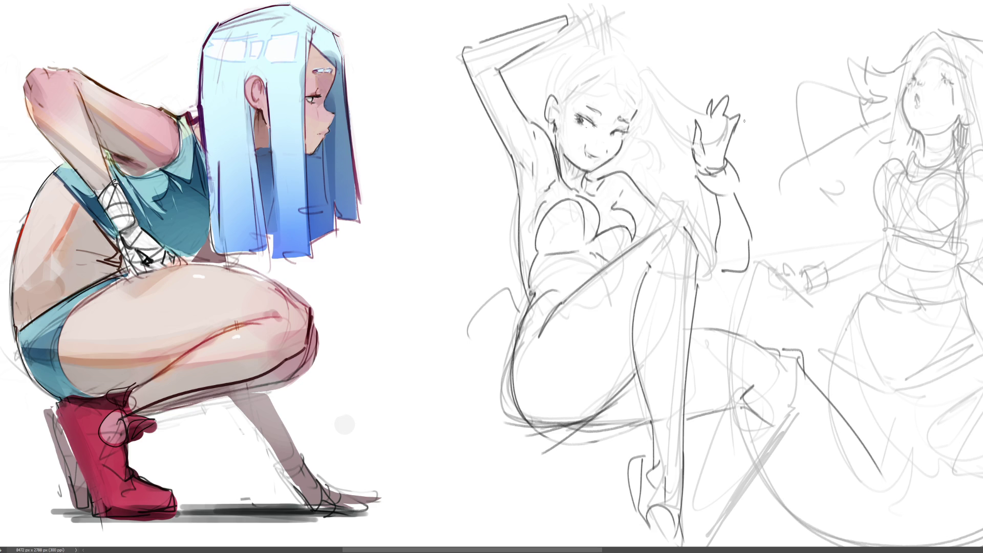
pyautogui.hotkey('ctrl', 'z')
pyautogui.hotkey('ctrl', 'z')
pyautogui.hotkey('ctrl', 'z')
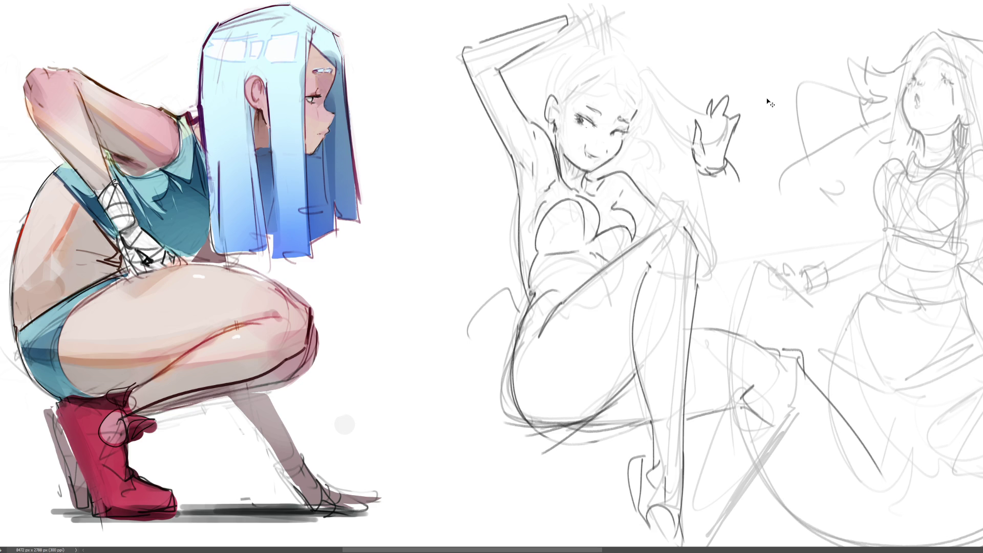
# - Redraw the wrist cuff and the arm contours extending down from the raised hand
pyautogui.moveTo(696, 168); pyautogui.dragTo(716, 181)
pyautogui.moveTo(697, 169); pyautogui.dragTo(680, 206)
pyautogui.moveTo(714, 175); pyautogui.dragTo(698, 238)
pyautogui.moveTo(683, 190); pyautogui.dragTo(665, 219)
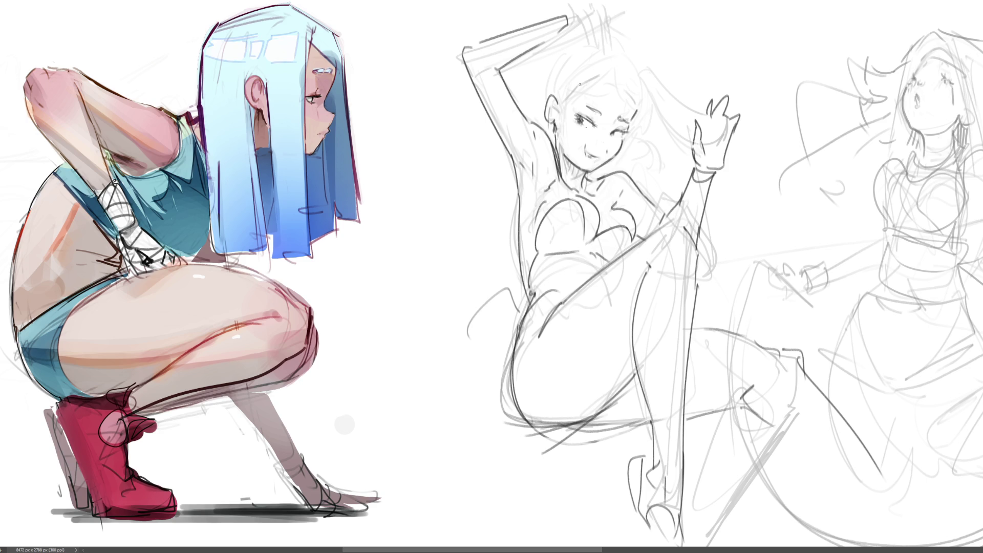
# - Sketch straight bangs across the forehead and an arc over the top of the head
pyautogui.moveTo(580, 83)
pyautogui.mouseDown()
pyautogui.moveTo(577, 105)
pyautogui.moveTo(604, 106)
pyautogui.mouseUp()
pyautogui.moveTo(603, 67); pyautogui.dragTo(602, 108)
pyautogui.moveTo(608, 73)
pyautogui.mouseDown()
pyautogui.moveTo(608, 108)
pyautogui.moveTo(626, 114)
pyautogui.mouseUp()
pyautogui.moveTo(634, 82)
pyautogui.mouseDown()
pyautogui.moveTo(632, 110)
pyautogui.moveTo(649, 124)
pyautogui.mouseUp()
pyautogui.moveTo(635, 65)
pyautogui.mouseDown()
pyautogui.moveTo(613, 53)
pyautogui.moveTo(571, 82)
pyautogui.moveTo(655, 67)
pyautogui.mouseUp()
pyautogui.hotkey('ctrl', 'z')
pyautogui.hotkey('ctrl', 'z')
pyautogui.moveTo(574, 76)
pyautogui.mouseDown()
pyautogui.moveTo(630, 55)
pyautogui.moveTo(559, 100)
pyautogui.moveTo(584, 57)
pyautogui.moveTo(588, 8)
pyautogui.mouseUp()
# - Draw sweeping hair strands from the head toward the raised hand and along the head's top-left
pyautogui.moveTo(609, 0)
pyautogui.mouseDown()
pyautogui.moveTo(605, 23)
pyautogui.moveTo(557, 85)
pyautogui.mouseUp()
pyautogui.moveTo(614, 47); pyautogui.dragTo(681, 97)
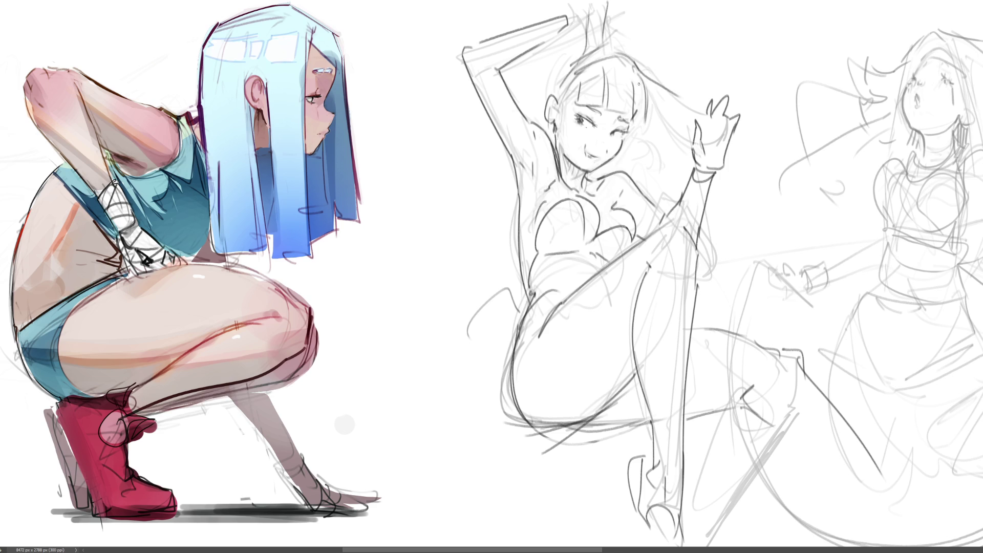
pyautogui.moveTo(634, 72); pyautogui.dragTo(686, 137)
pyautogui.moveTo(665, 90)
pyautogui.mouseDown()
pyautogui.moveTo(692, 121)
pyautogui.moveTo(720, 128)
pyautogui.mouseUp()
pyautogui.moveTo(654, 108); pyautogui.dragTo(633, 125)
pyautogui.moveTo(581, 73); pyautogui.dragTo(555, 117)
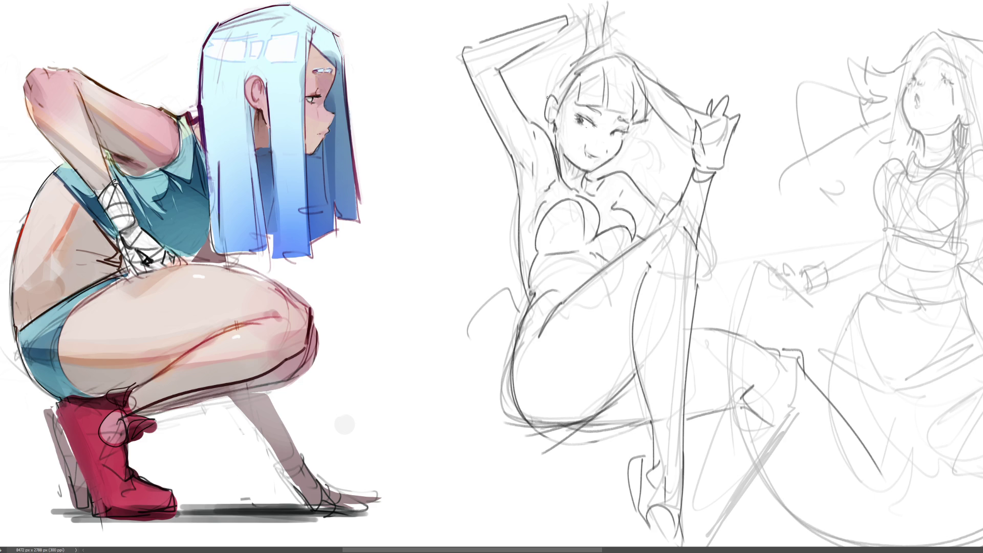
pyautogui.moveTo(593, 48)
pyautogui.mouseDown()
pyautogui.moveTo(541, 74)
pyautogui.moveTo(527, 123)
pyautogui.moveTo(536, 101)
pyautogui.mouseUp()
pyautogui.hotkey('ctrl', 'z')
pyautogui.moveTo(584, 45); pyautogui.dragTo(535, 88)
pyautogui.moveTo(561, 67)
pyautogui.mouseDown()
pyautogui.moveTo(540, 87)
pyautogui.moveTo(562, 66)
pyautogui.mouseUp()
pyautogui.moveTo(532, 77); pyautogui.dragTo(524, 113)
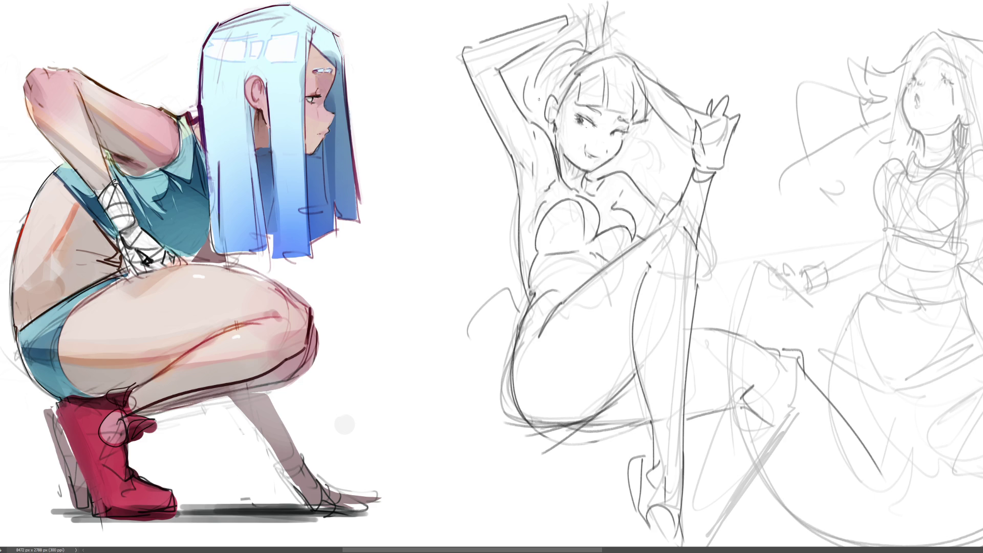
# - Add short strokes around the cheek and neck and a long line across the hairline
pyautogui.moveTo(629, 123)
pyautogui.mouseDown()
pyautogui.moveTo(648, 163)
pyautogui.moveTo(609, 168)
pyautogui.mouseUp()
pyautogui.hotkey('ctrl', 'z')
pyautogui.moveTo(635, 145); pyautogui.dragTo(626, 166)
pyautogui.moveTo(536, 77); pyautogui.dragTo(651, 95)
pyautogui.hotkey('ctrl', 'z')
pyautogui.moveTo(551, 66); pyautogui.dragTo(651, 95)
# - Draw hair strands down to the hand and more strands rising from the top of the head
pyautogui.moveTo(633, 56)
pyautogui.mouseDown()
pyautogui.moveTo(668, 128)
pyautogui.moveTo(675, 109)
pyautogui.moveTo(700, 136)
pyautogui.mouseUp()
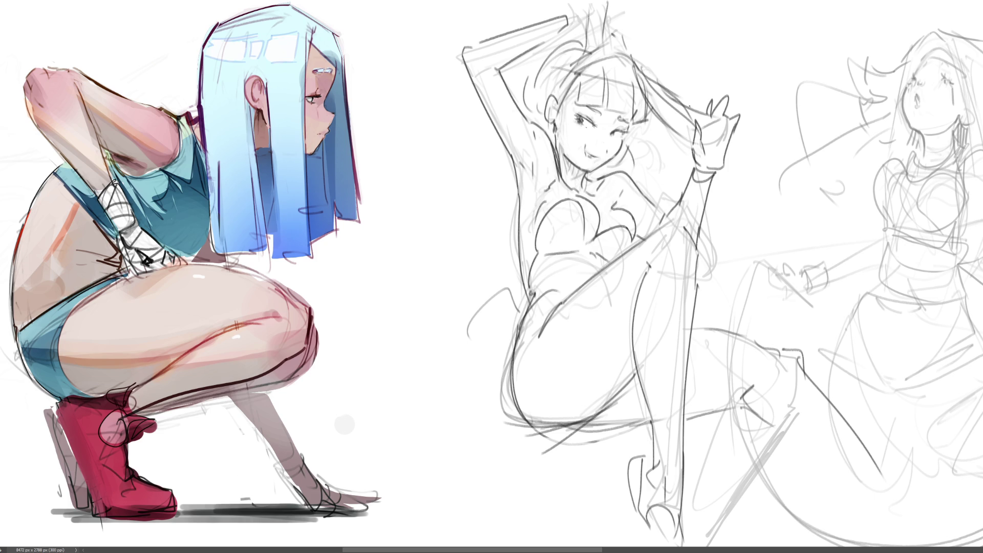
pyautogui.moveTo(677, 102); pyautogui.dragTo(730, 132)
pyautogui.moveTo(587, 2); pyautogui.dragTo(588, 48)
pyautogui.moveTo(613, 2); pyautogui.dragTo(591, 49)
pyautogui.moveTo(573, 1); pyautogui.dragTo(584, 25)
pyautogui.moveTo(619, 1); pyautogui.dragTo(609, 10)
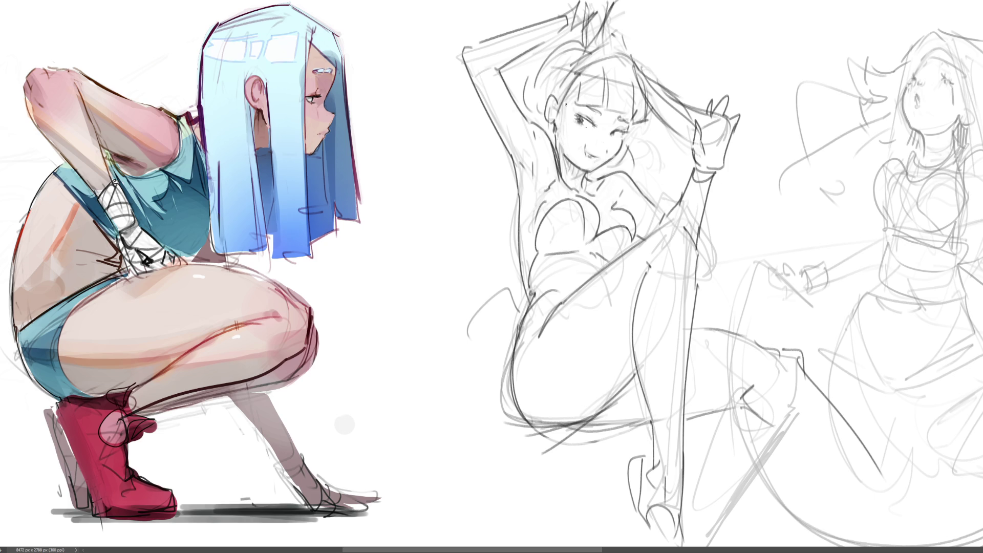
# - Draw round glasses around the girl's eye and touch up a small line near the chest
pyautogui.moveTo(610, 113)
pyautogui.mouseDown()
pyautogui.moveTo(581, 105)
pyautogui.moveTo(601, 136)
pyautogui.moveTo(639, 118)
pyautogui.moveTo(635, 145)
pyautogui.moveTo(593, 167)
pyautogui.mouseUp()
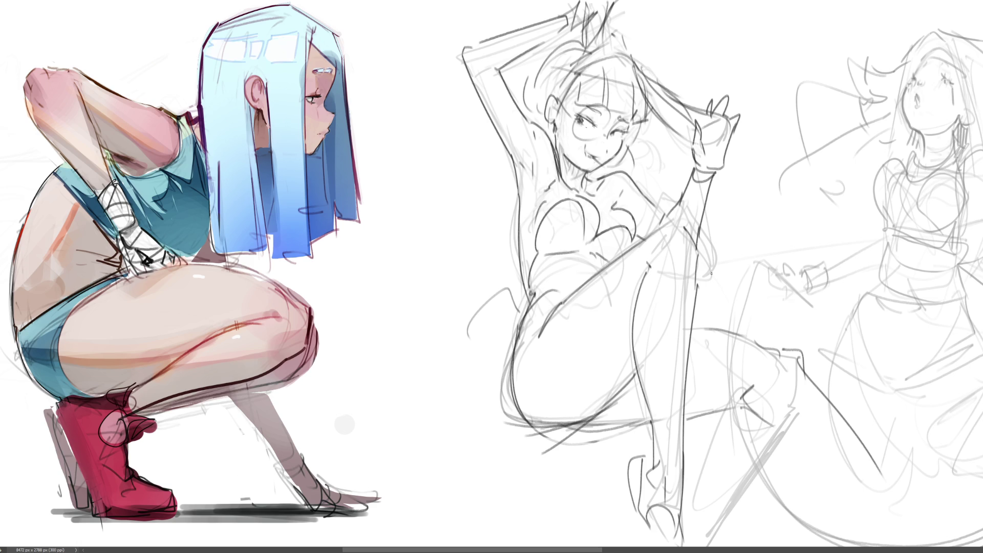
pyautogui.moveTo(628, 228); pyautogui.dragTo(640, 233)
pyautogui.moveTo(635, 212); pyautogui.dragTo(637, 233)
# - Ink the raised hand's right edge and a short dark stroke at the wrist bottom
pyautogui.moveTo(714, 169); pyautogui.dragTo(731, 126)
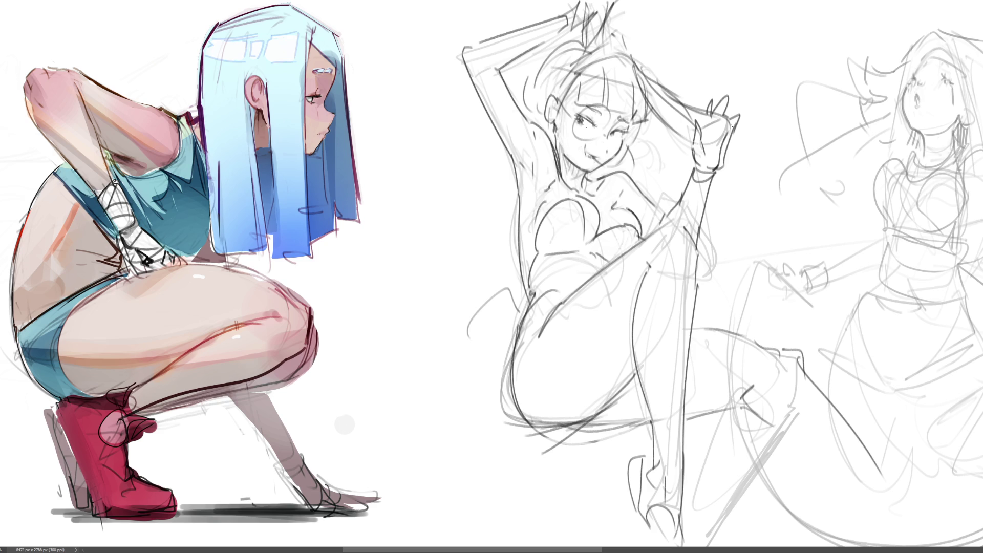
pyautogui.hotkey('ctrl', 'z')
pyautogui.moveTo(709, 168); pyautogui.dragTo(722, 165)
pyautogui.moveTo(733, 106); pyautogui.dragTo(729, 148)
pyautogui.hotkey('ctrl', 'z')
pyautogui.moveTo(732, 102); pyautogui.dragTo(720, 169)
pyautogui.moveTo(732, 132); pyautogui.dragTo(721, 172)
pyautogui.hotkey('ctrl', 'z')
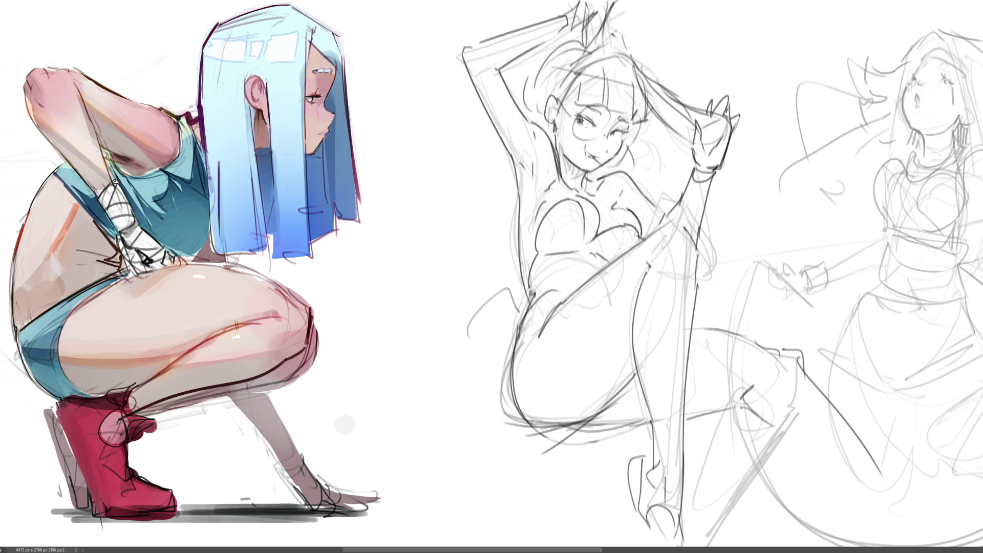
# - Zoom out and use Free Transform to slide the sketch layer left beside the coloured girl
pyautogui.hotkey('ctrl', '-')
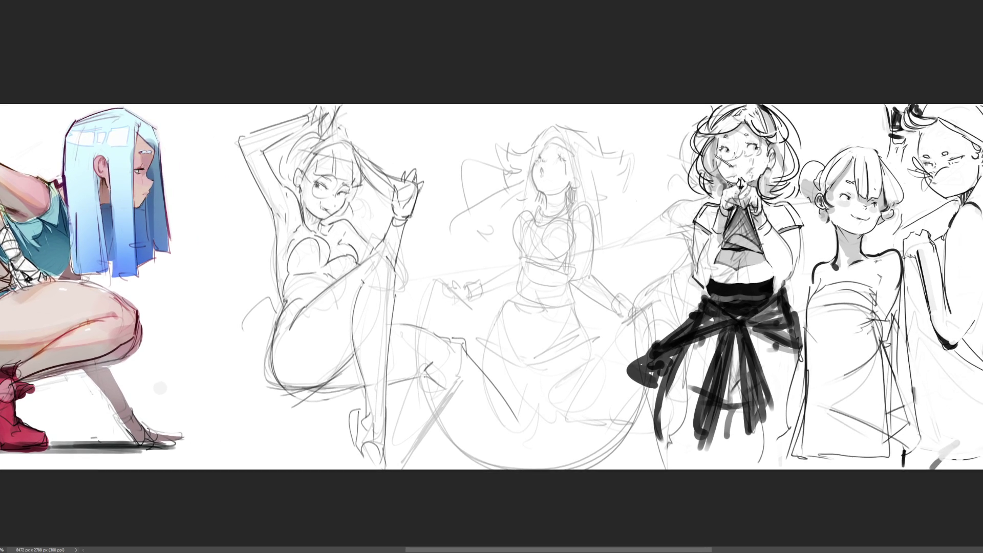
pyautogui.hotkey('ctrl', 't')
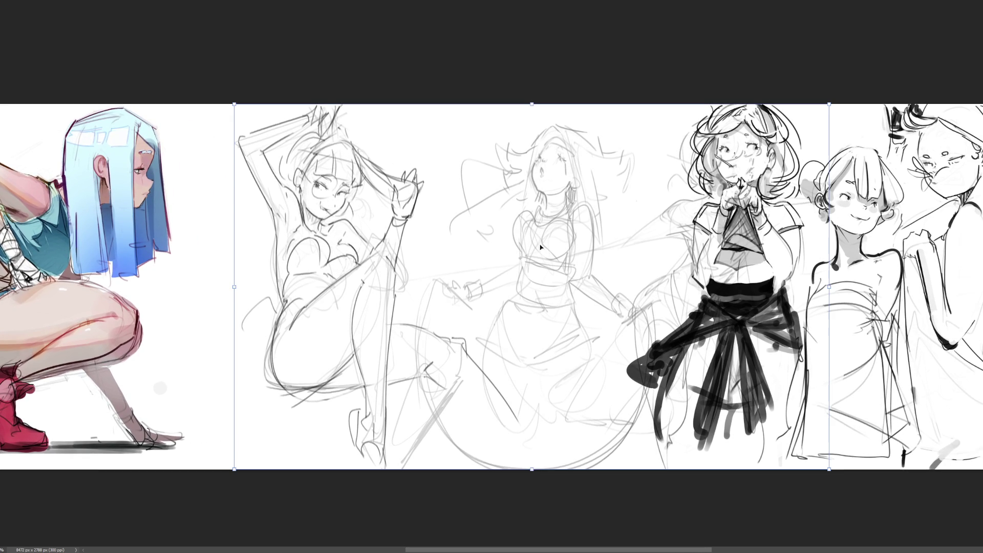
pyautogui.moveTo(575, 247); pyautogui.dragTo(459, 252)
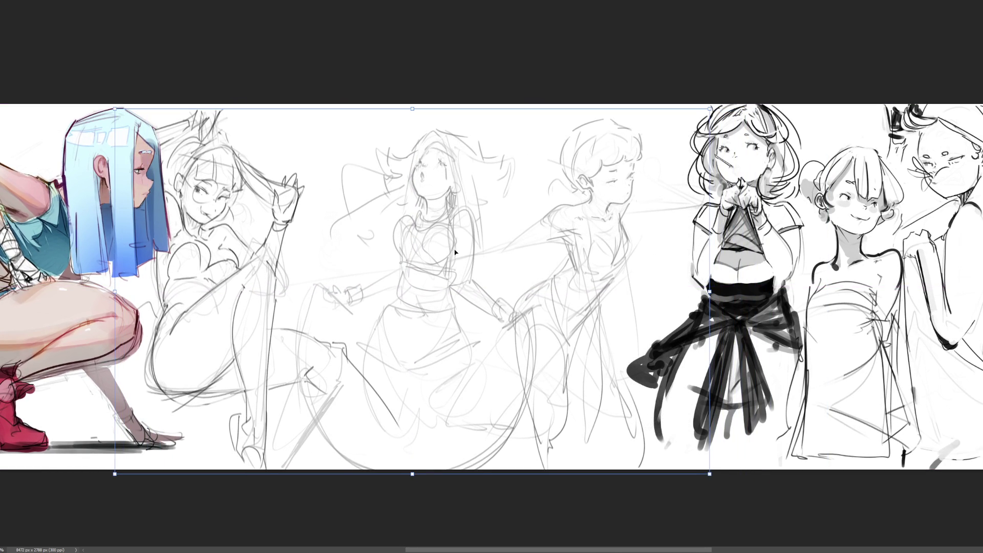
pyautogui.moveTo(455, 252); pyautogui.dragTo(459, 252)
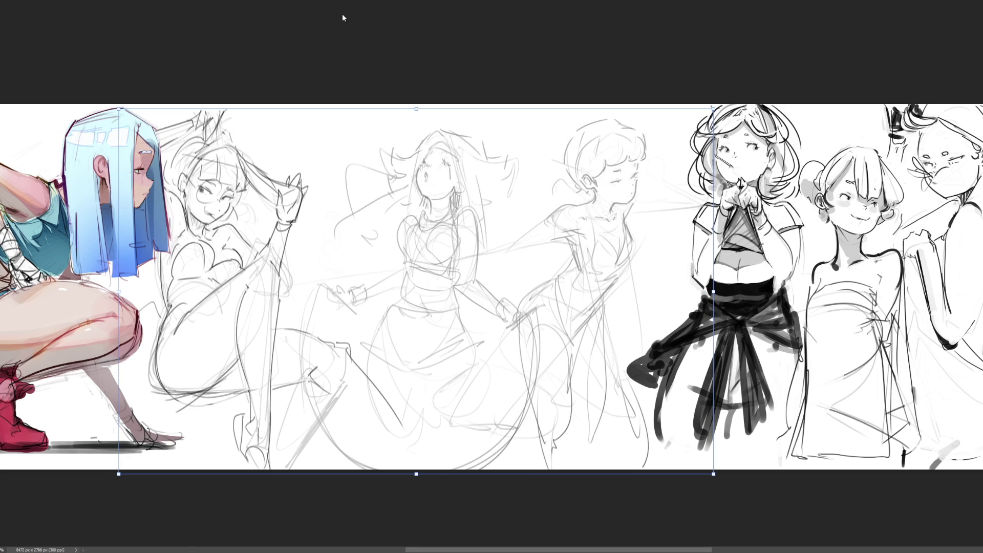
pyautogui.press('Return')
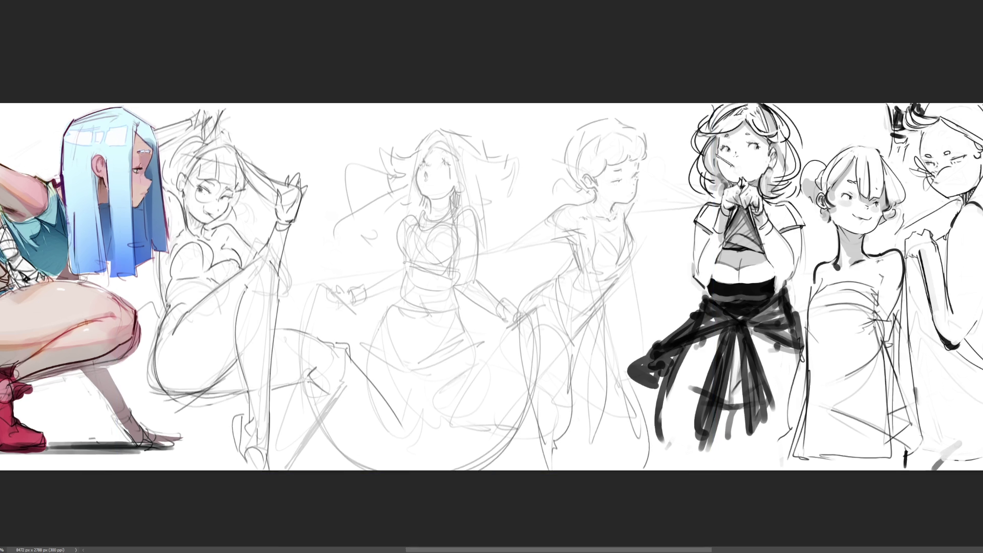
# - Pan back to the right sketch and try lashes on its closed eye, then undo them
pyautogui.scroll(2, 513, 280)
pyautogui.hscroll(-10, 492, 277)
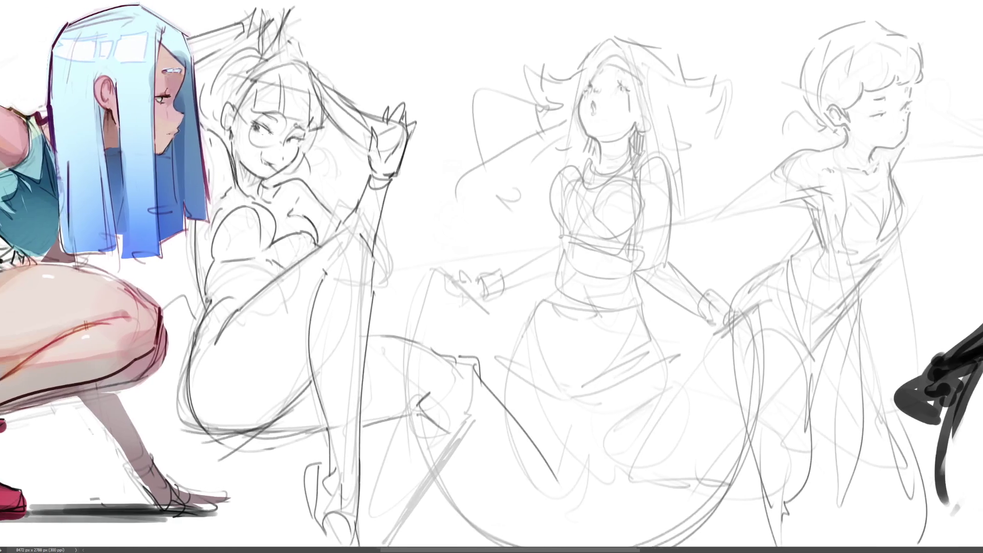
pyautogui.hscroll(2, 492, 277)
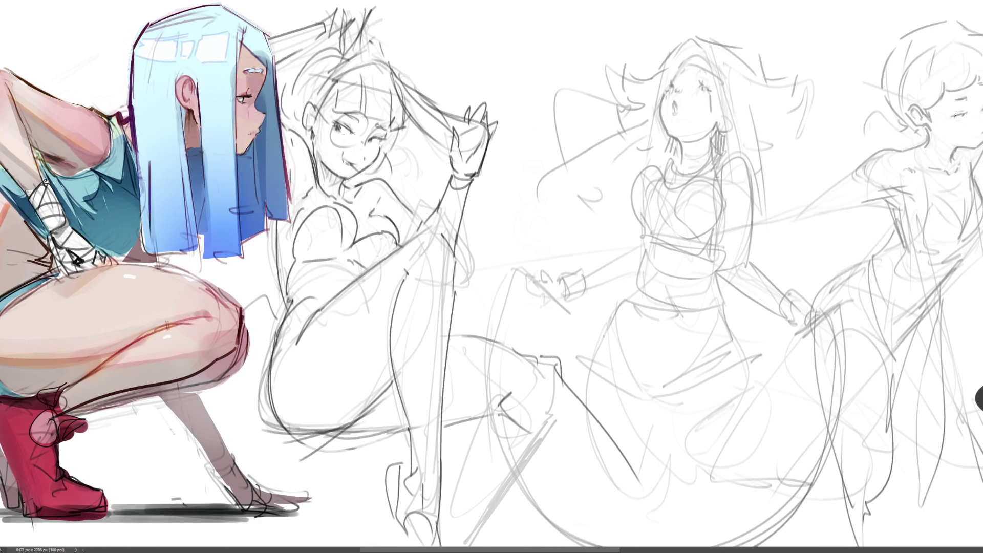
pyautogui.moveTo(950, 112)
pyautogui.mouseDown()
pyautogui.moveTo(973, 110)
pyautogui.moveTo(964, 116)
pyautogui.mouseUp()
pyautogui.hotkey('ctrl', 'z')
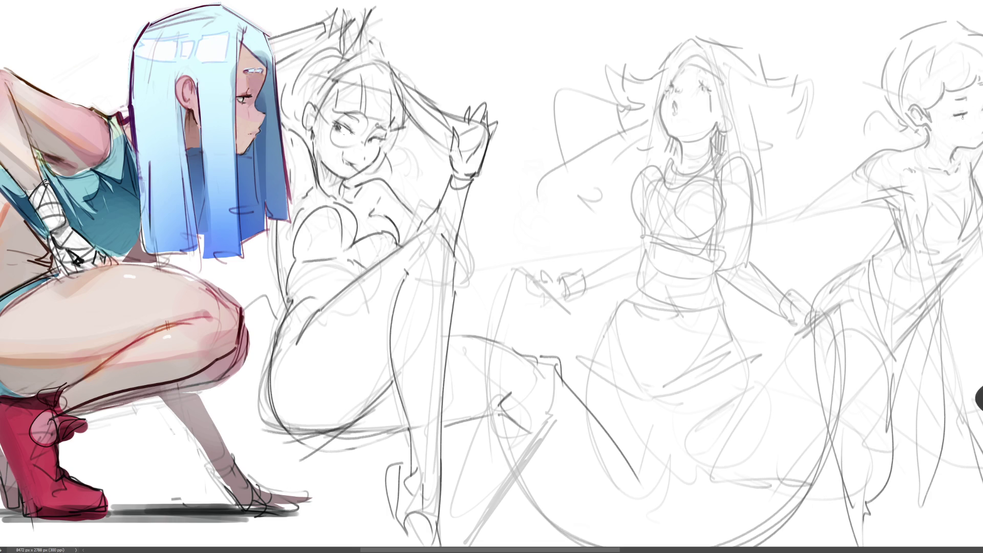